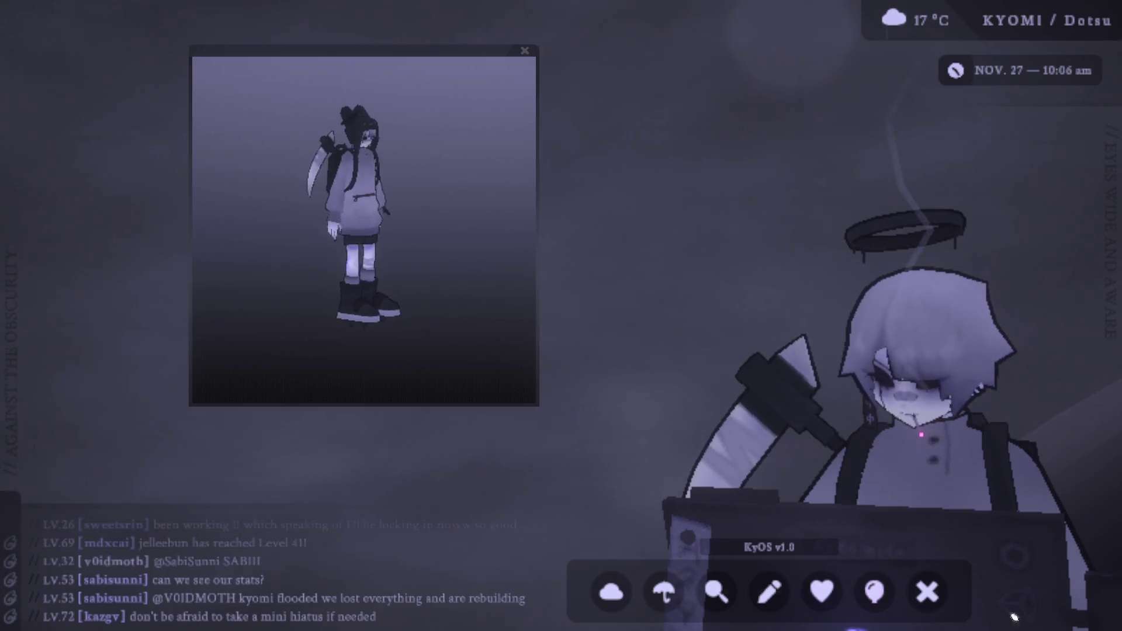
Step: Swap the KyOS floating window's rotating character model for the live Unity editor capture
left_click(871, 609)
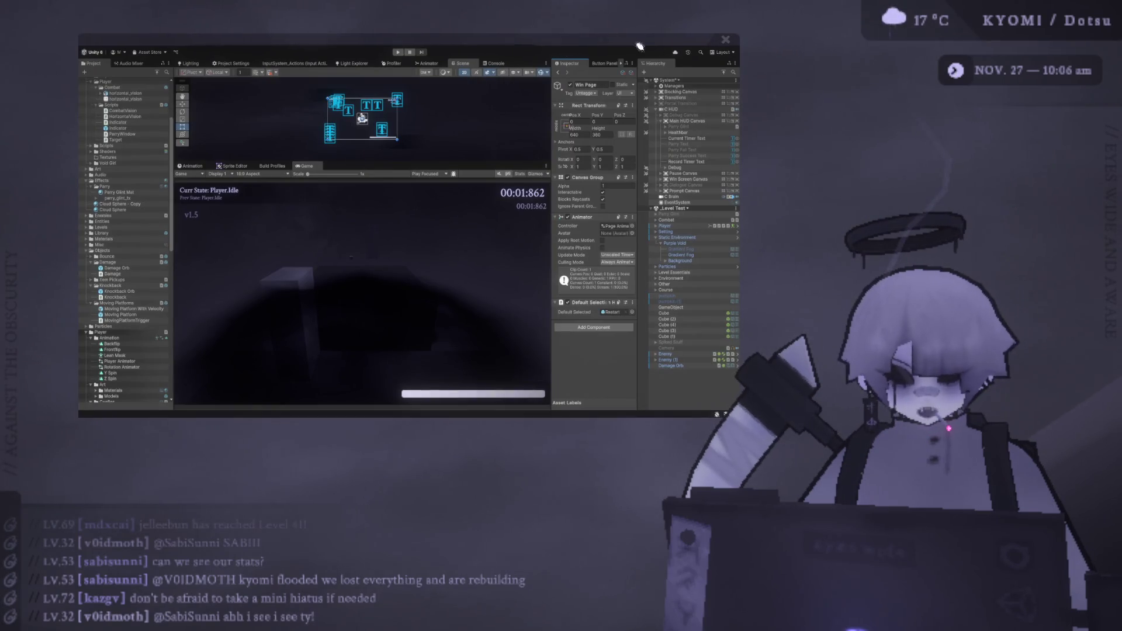
Step: Shift the Unity editor window and bring the character preview window up alongside it
left_click_drag(646, 43, 629, 53)
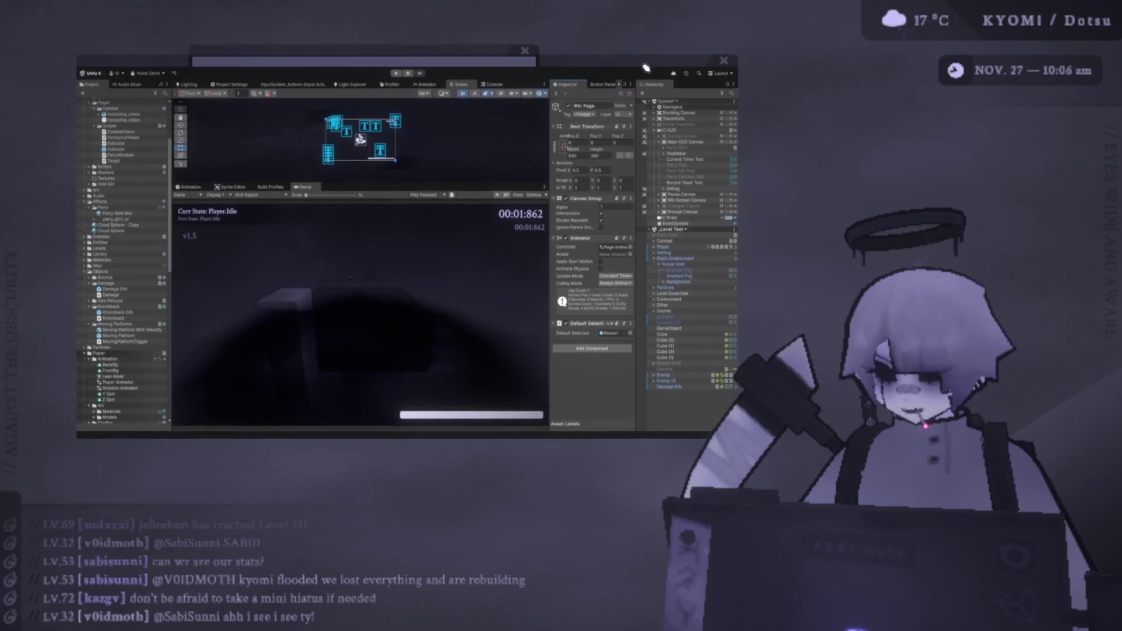
left_click_drag(483, 45, 442, 38)
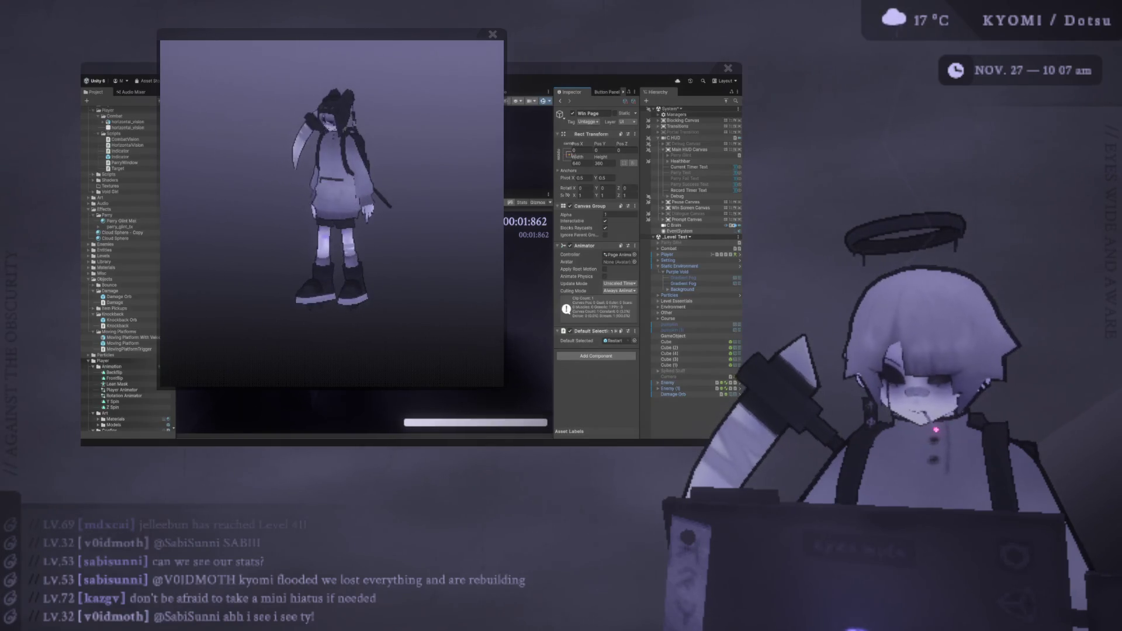
Step: Move the Unity editor further right and put the character preview window in front on the left
left_click_drag(451, 35, 386, 36)
mouse_move(504, 73)
left_mouse_down()
mouse_move(563, 89)
mouse_move(551, 67)
left_mouse_up()
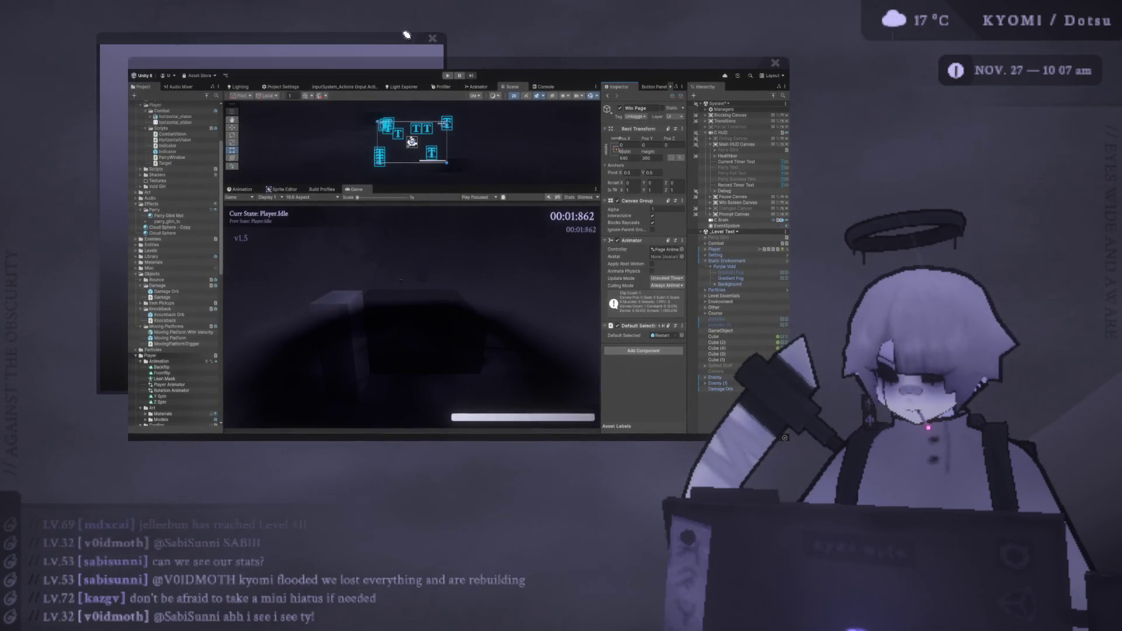
left_click(415, 34)
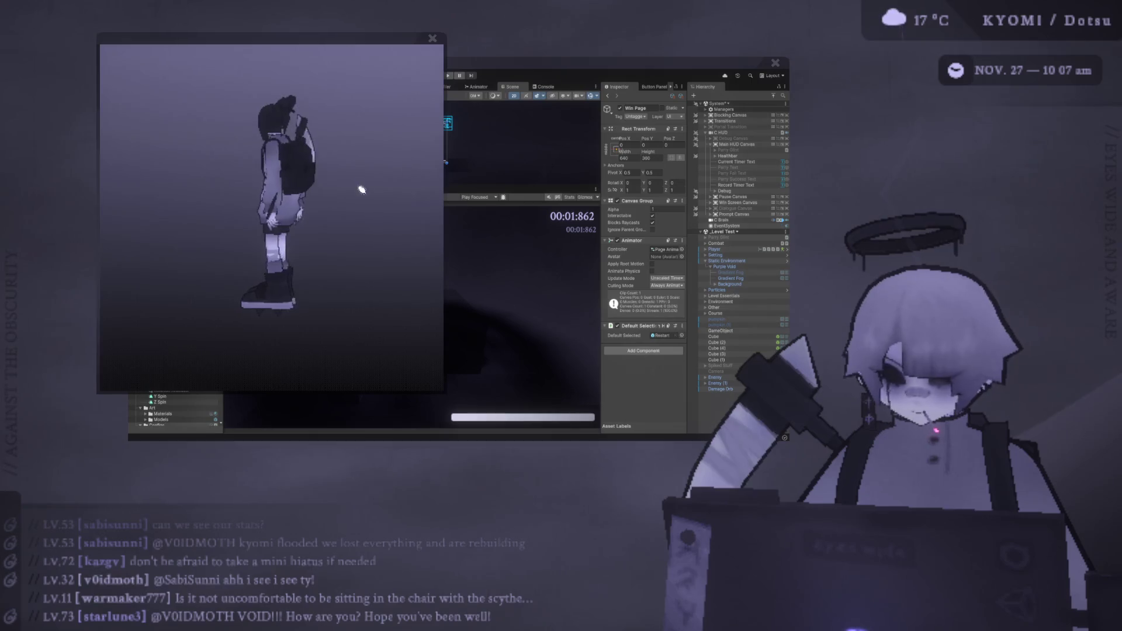
left_click_drag(408, 46, 325, 42)
Step: Raise the Unity editor, with its paused Game view, in front of the character preview
left_click_drag(499, 72, 491, 55)
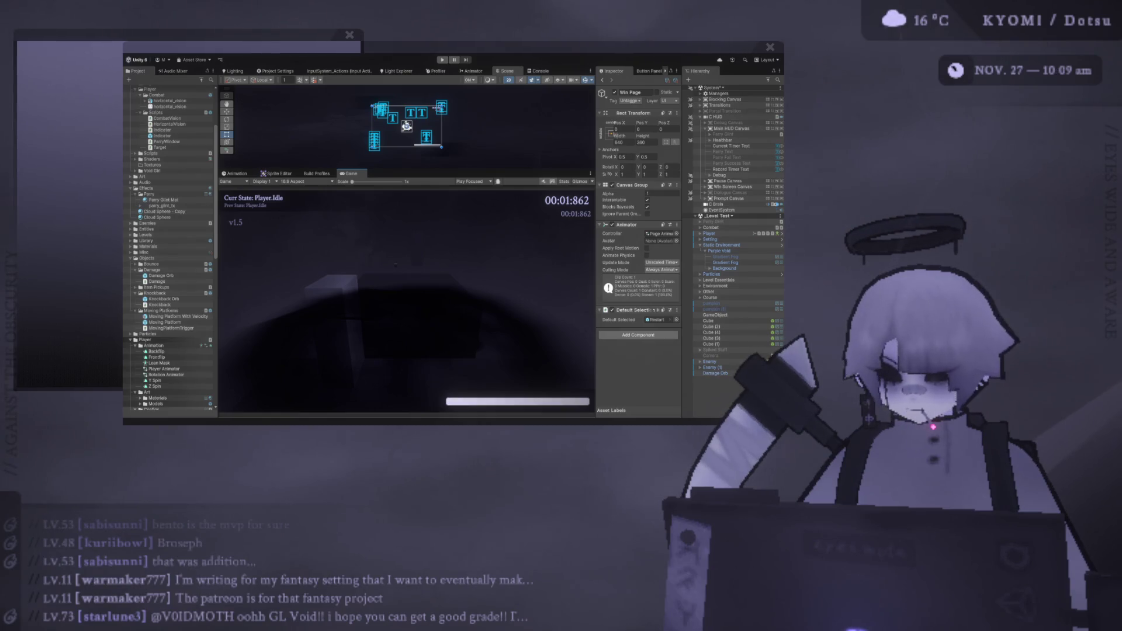
mouse_move(760, 628)
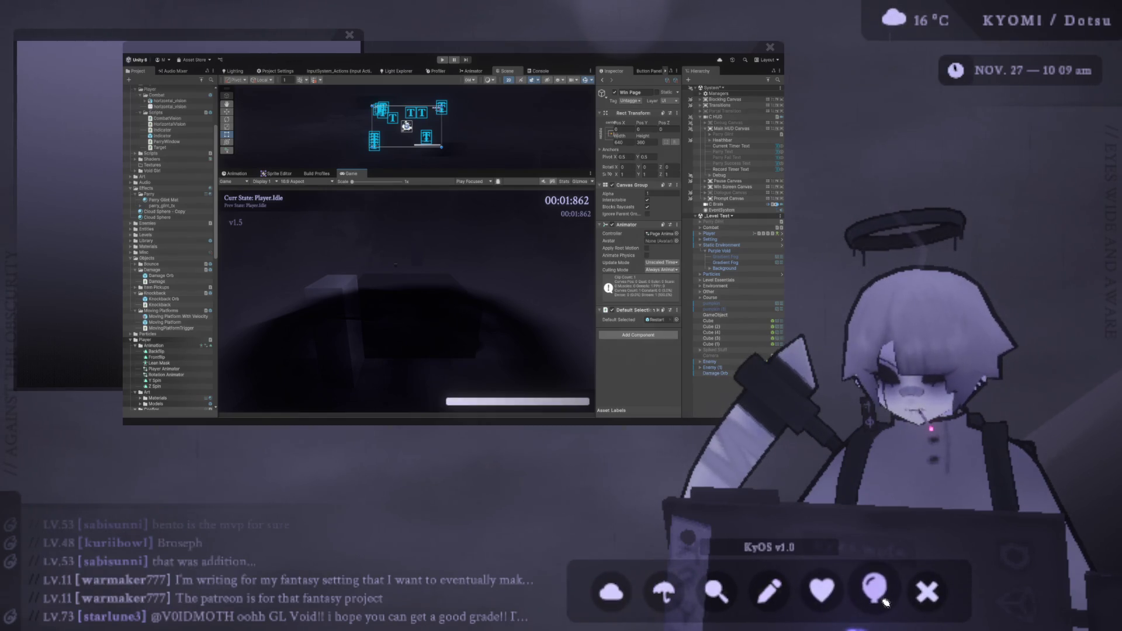
left_click(611, 592)
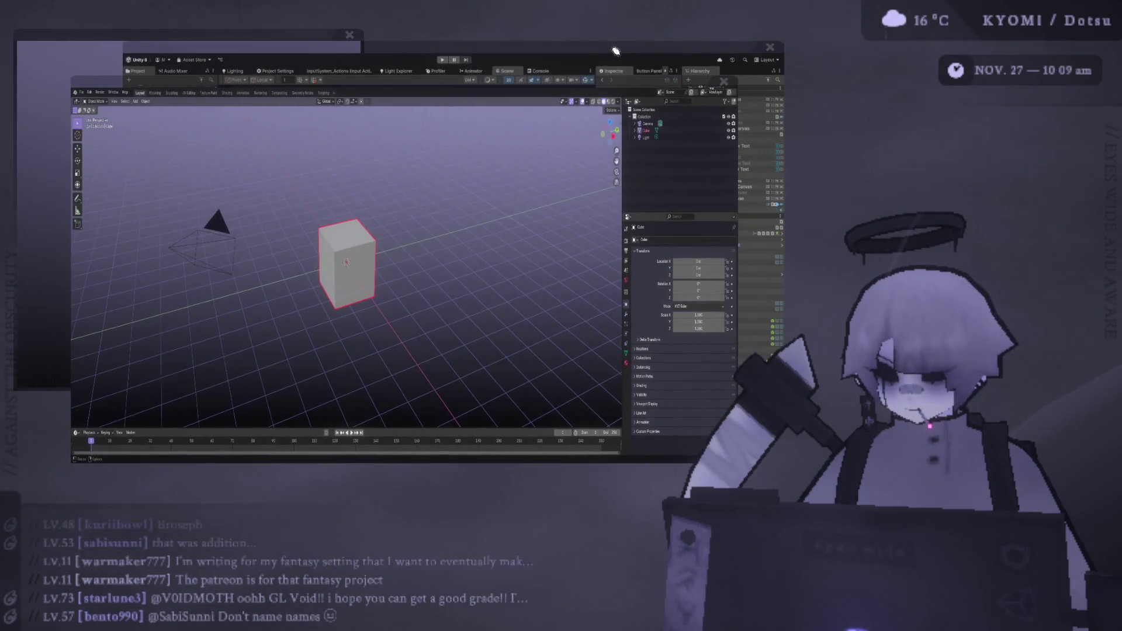
left_click(616, 50)
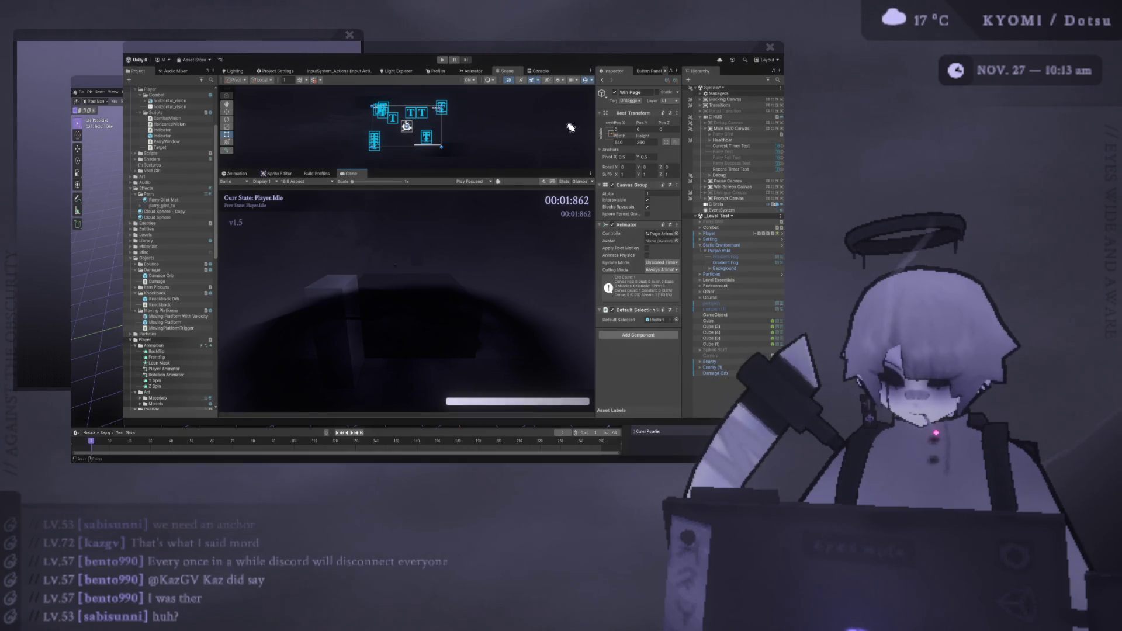
mouse_move(484, 606)
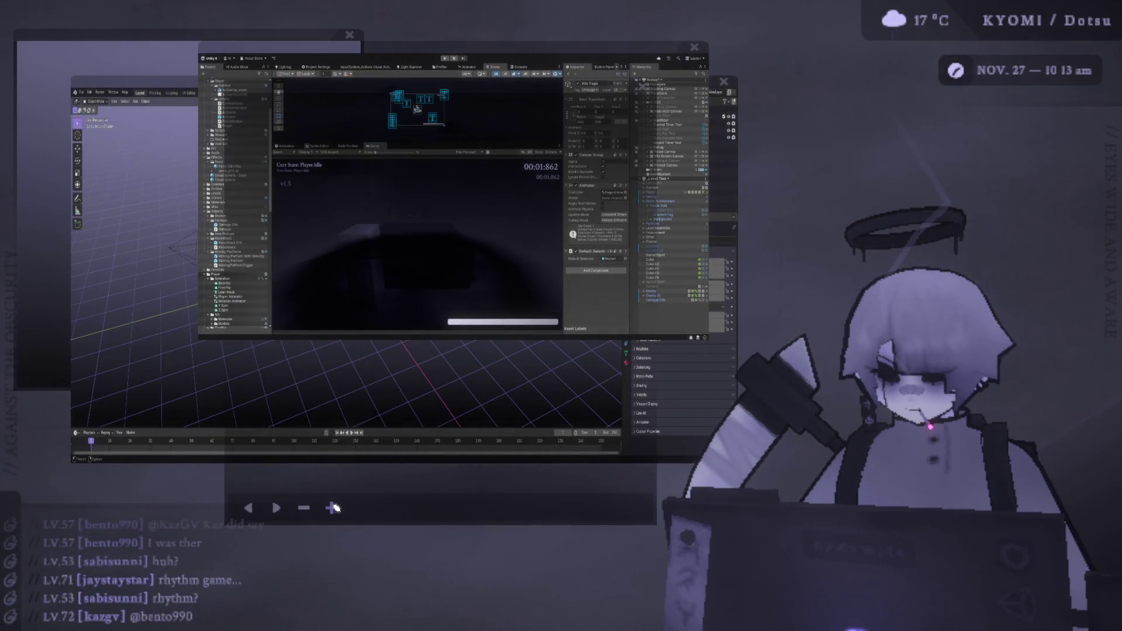
Step: On a new KyOS Paint canvas, draw a lavender circle around the dot with a diagonal stroke
left_click(332, 509)
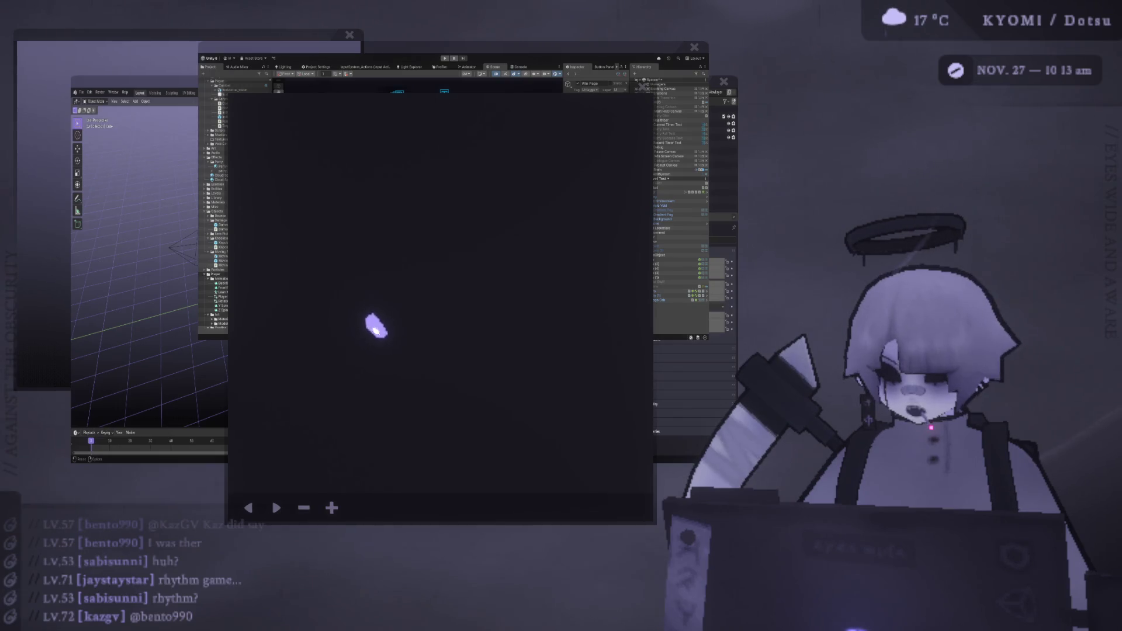
mouse_move(363, 403)
left_mouse_down()
mouse_move(453, 276)
mouse_move(346, 396)
left_mouse_up()
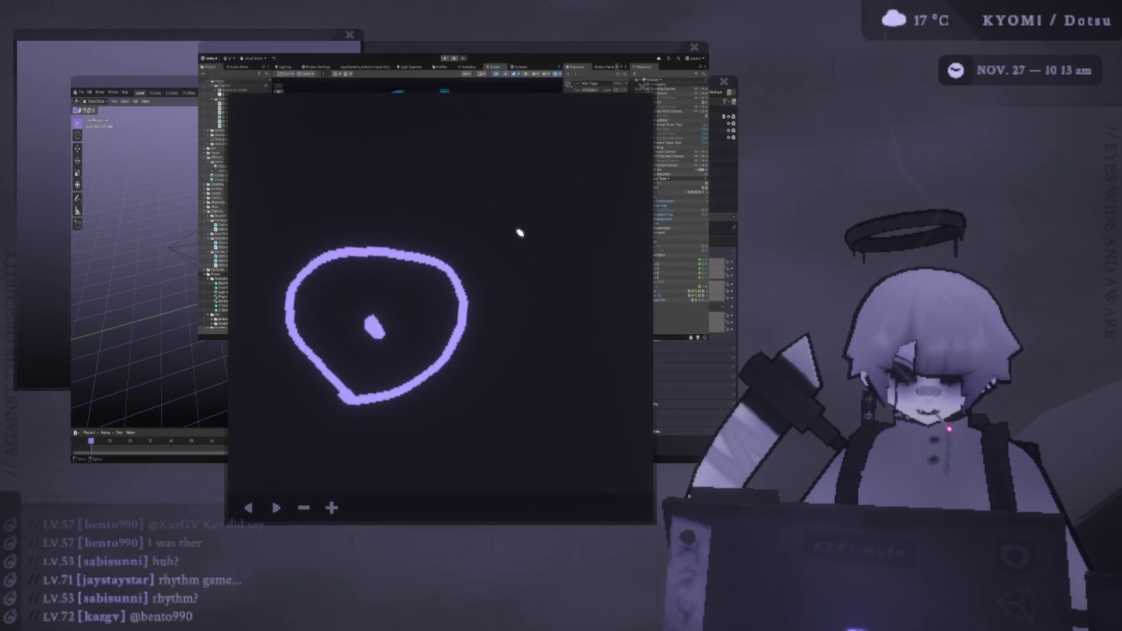
mouse_move(479, 248)
left_mouse_down()
mouse_move(442, 265)
mouse_move(459, 270)
left_mouse_up()
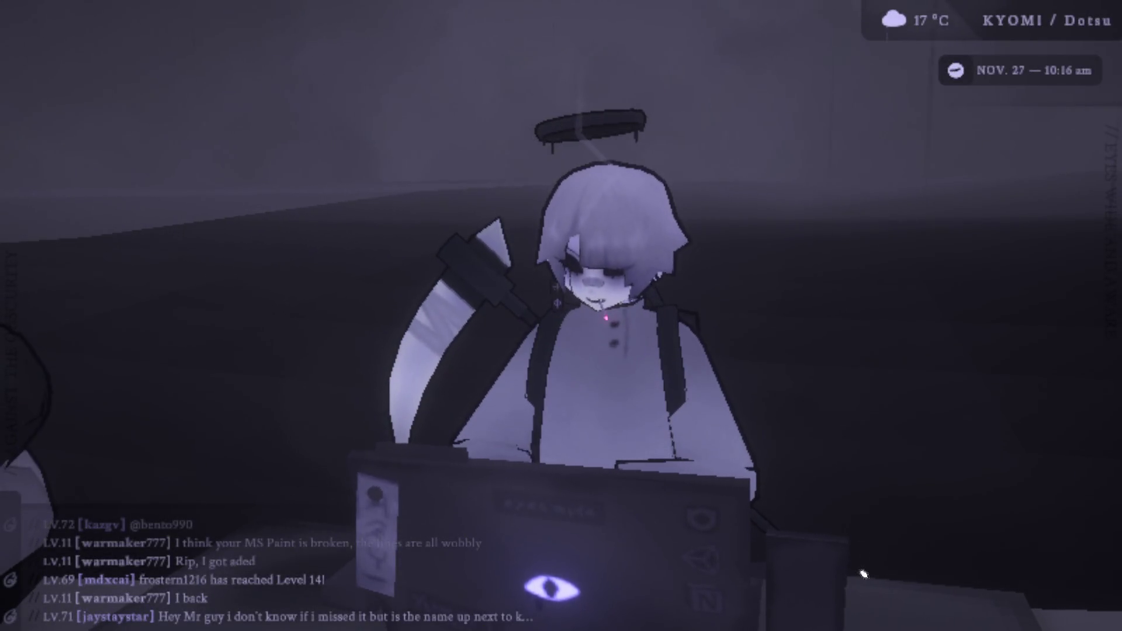
mouse_move(341, 626)
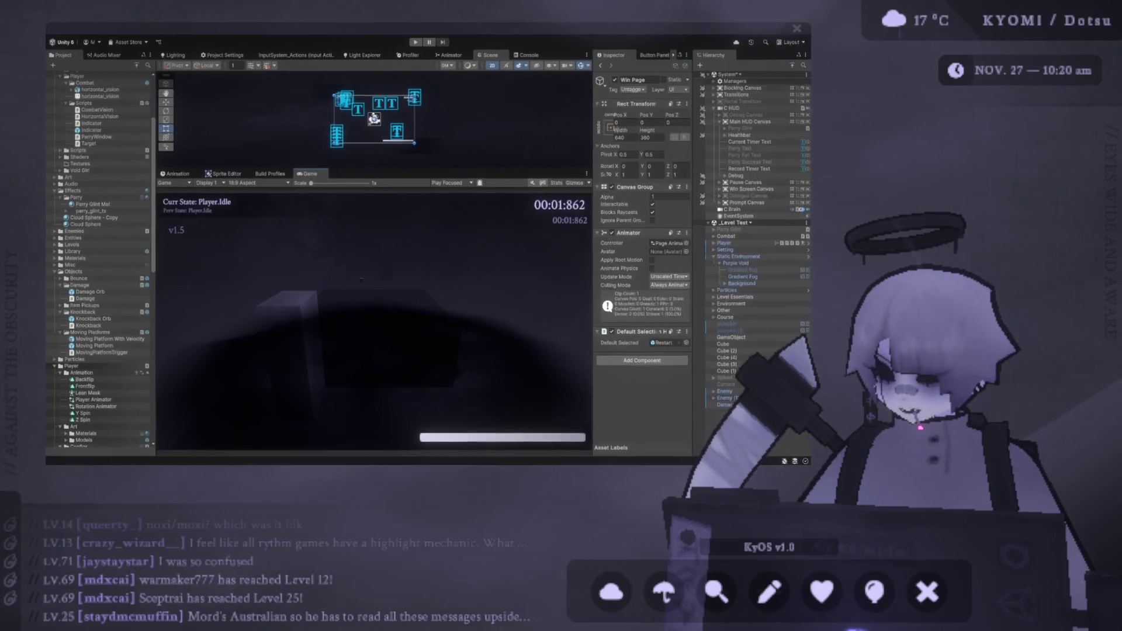
Step: Restore the full editor layout, widen the Inspector and Hierarchy panels, and select Main HUD Canvas
double_click(317, 177)
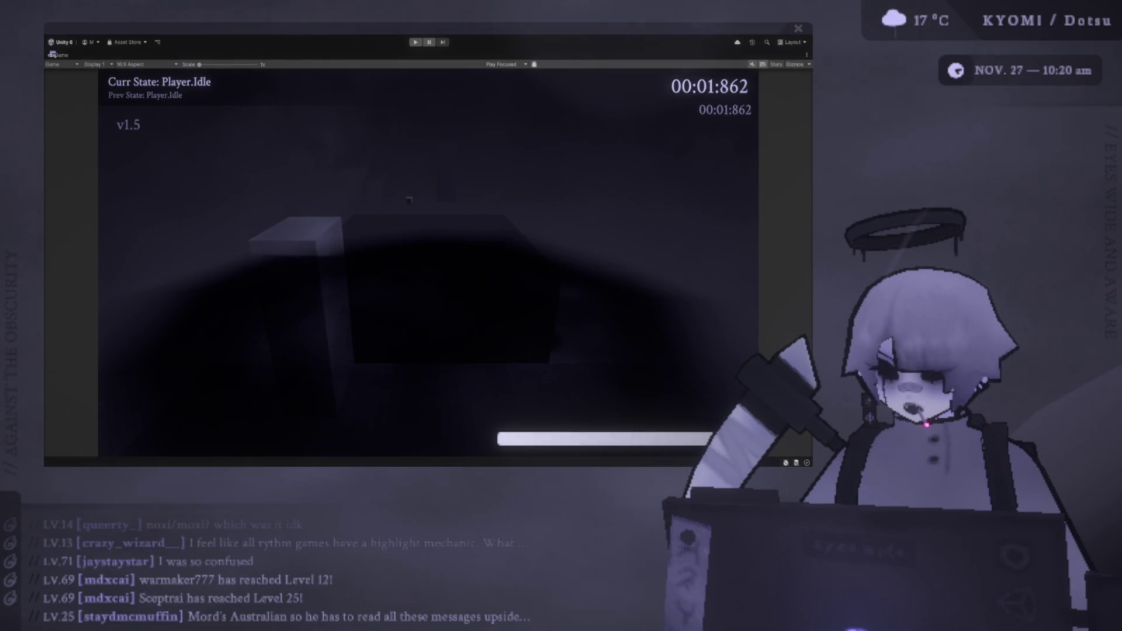
double_click(57, 55)
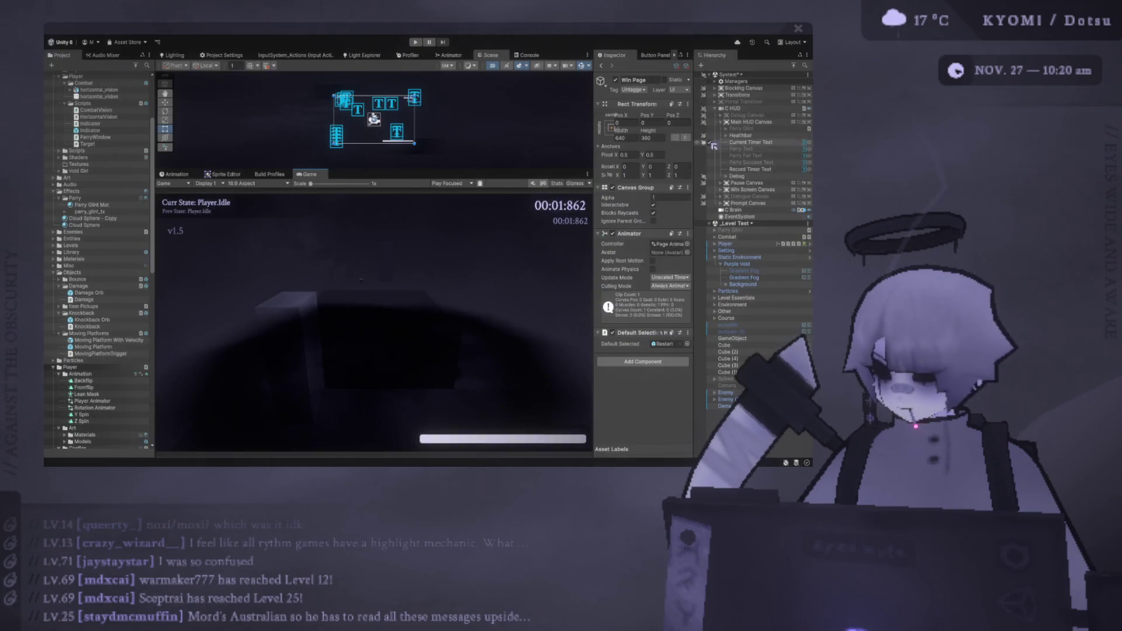
left_click_drag(595, 128, 540, 128)
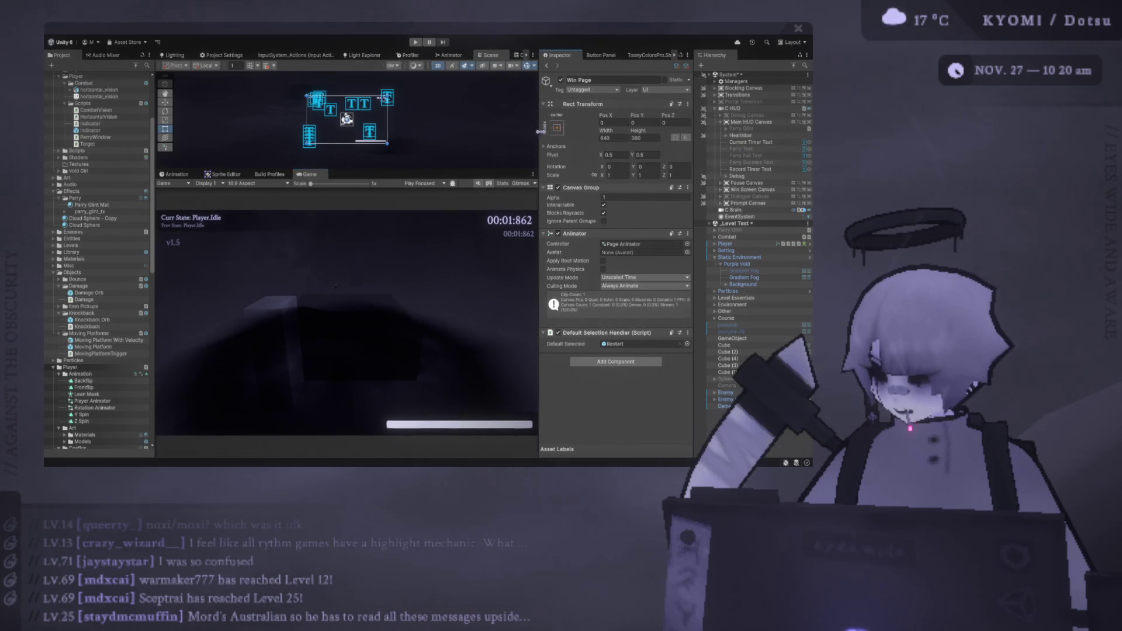
left_click_drag(693, 158, 652, 157)
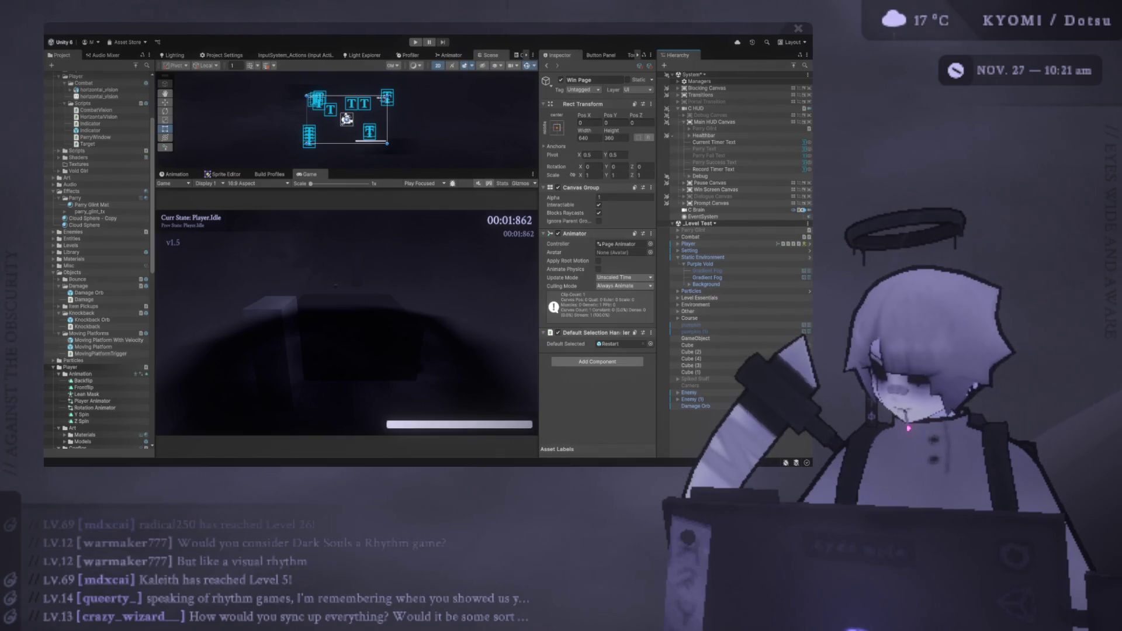
left_click_drag(657, 152, 653, 152)
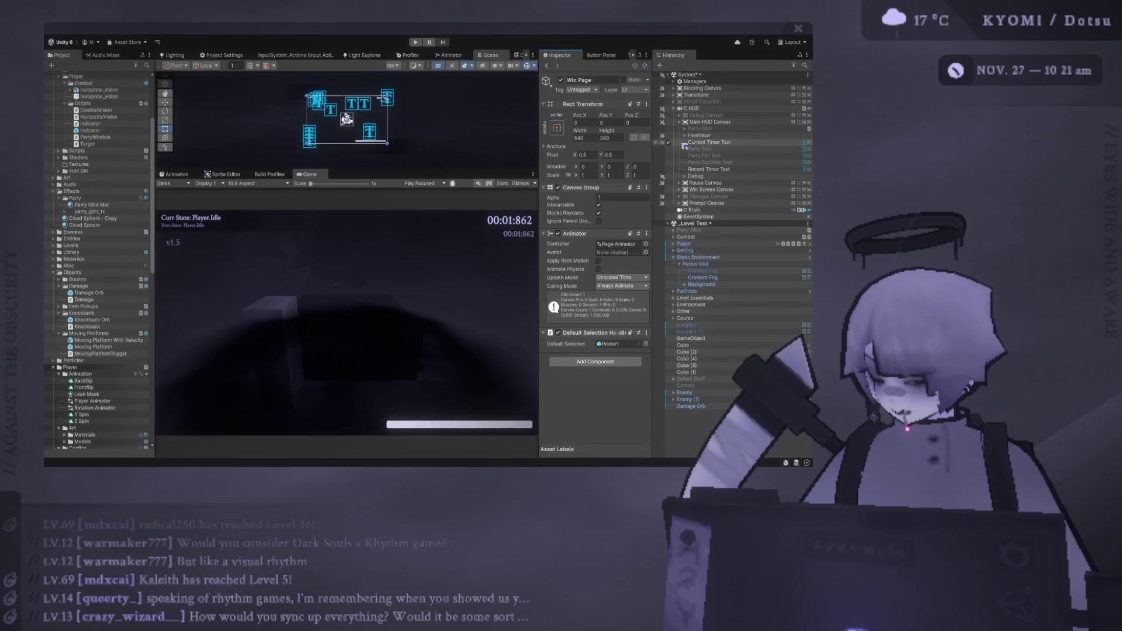
left_click(737, 122)
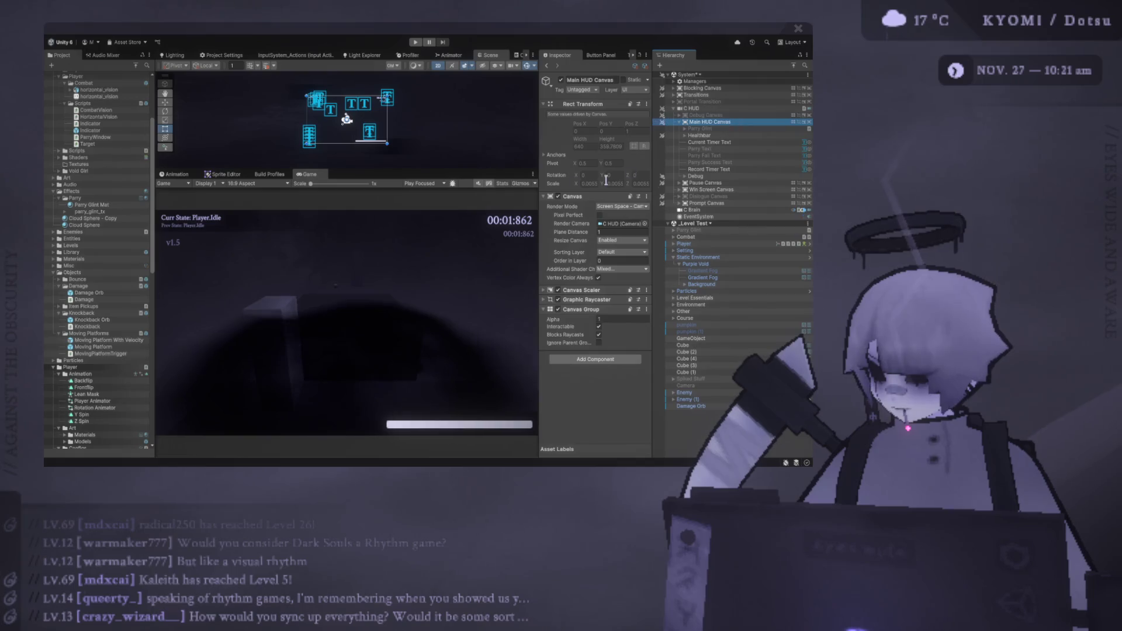
Step: Widen the Inspector, expand Managers, check the parry text objects, then select MainHUDMNR
left_click_drag(538, 190, 498, 188)
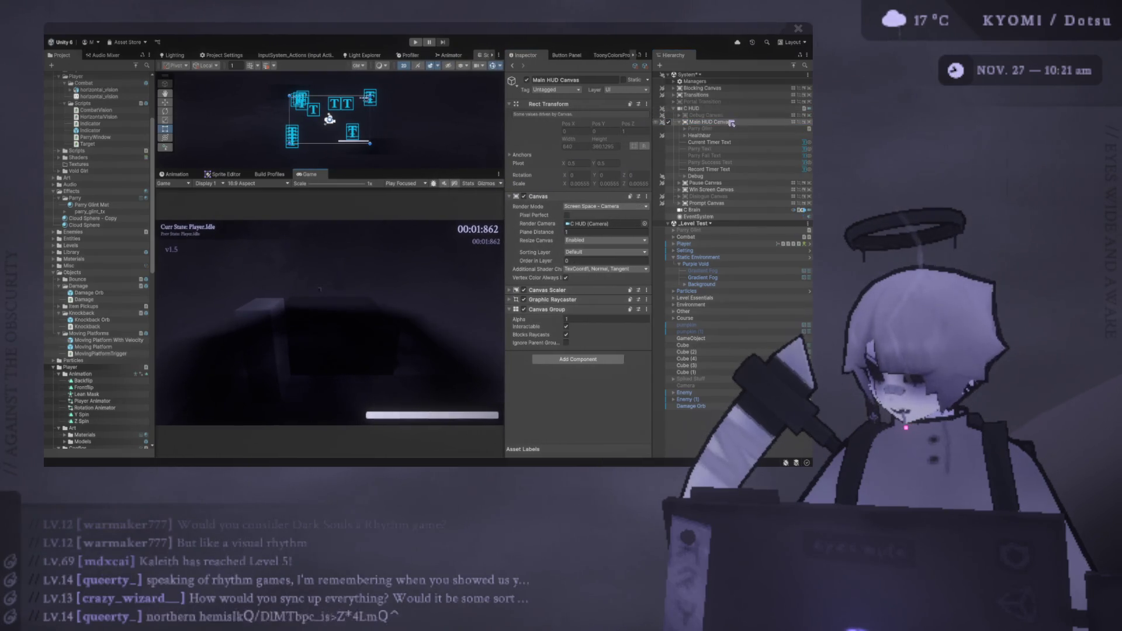
left_click(674, 82)
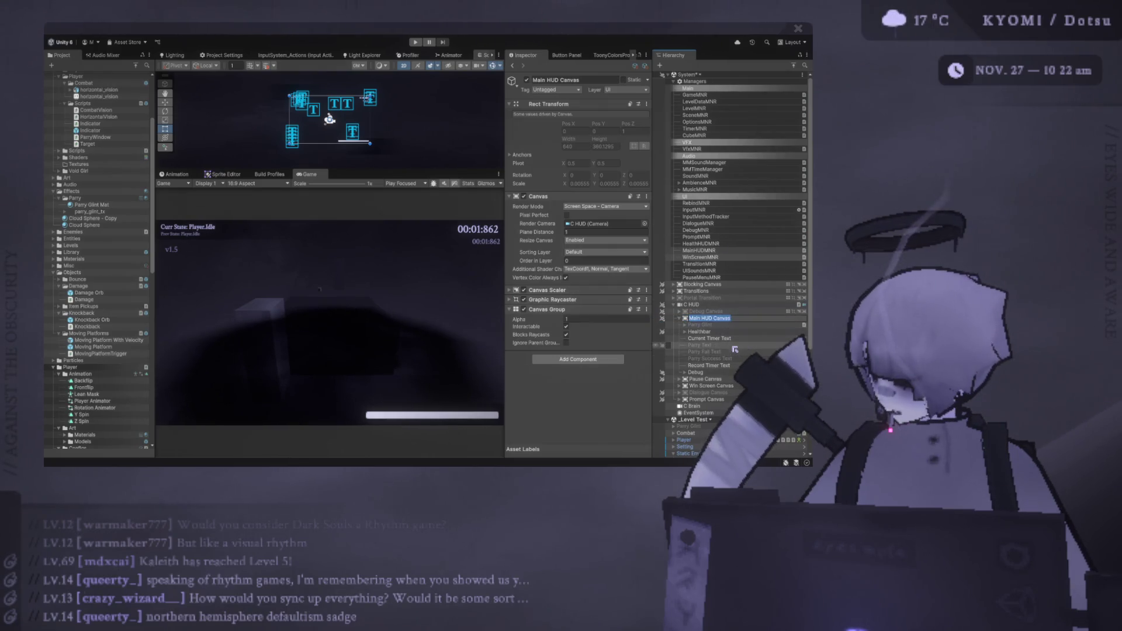
left_click(732, 358)
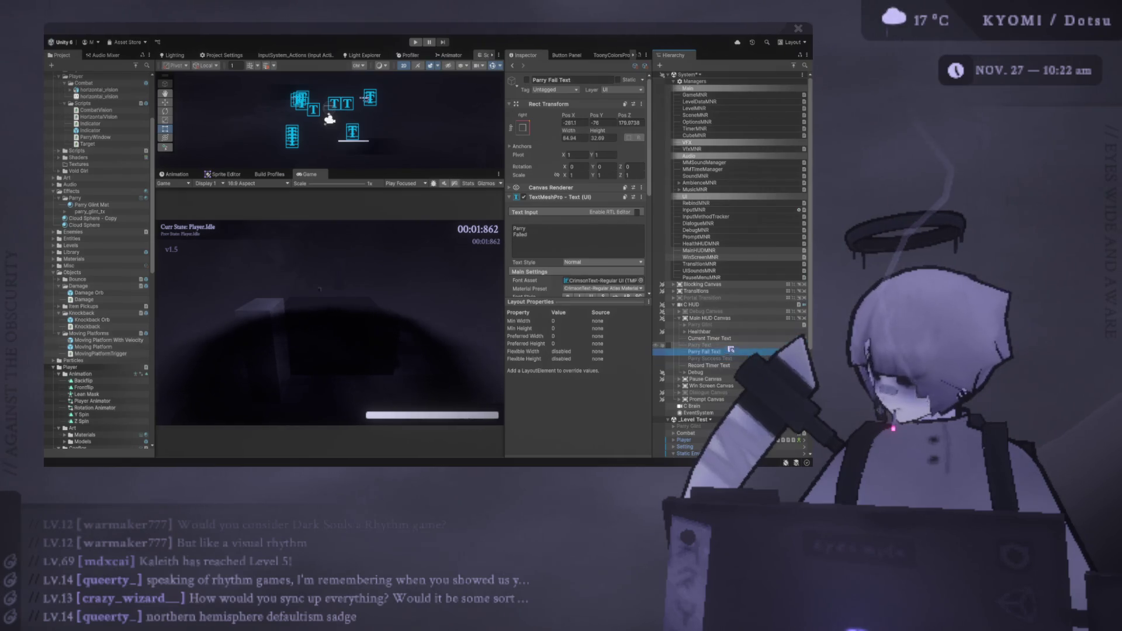
left_click(730, 339)
left_click(721, 321)
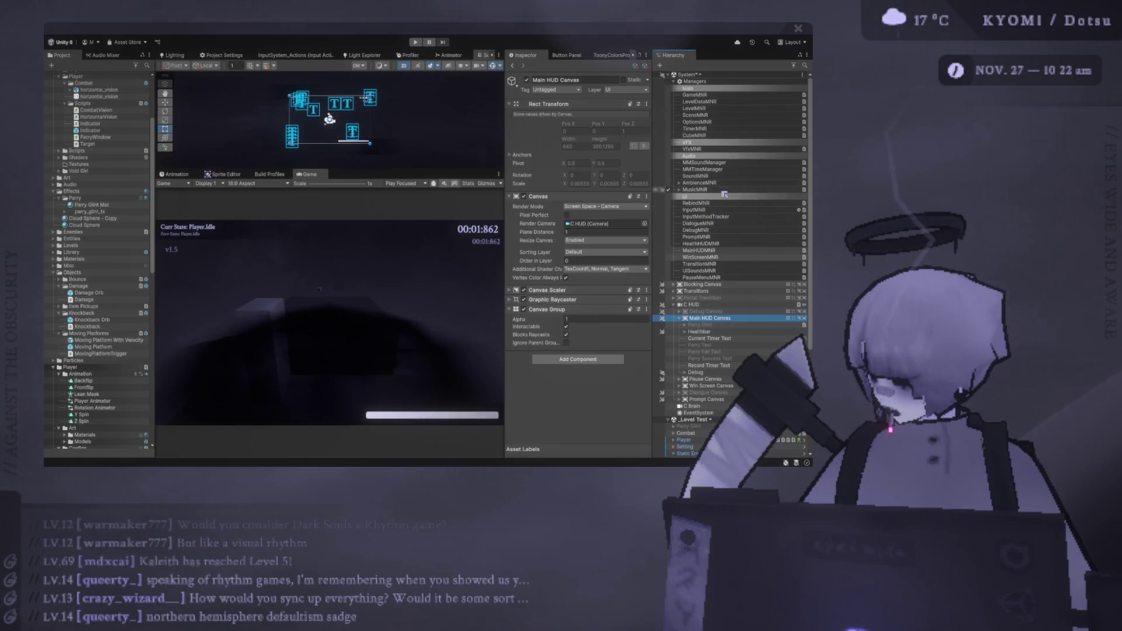
left_click(724, 252)
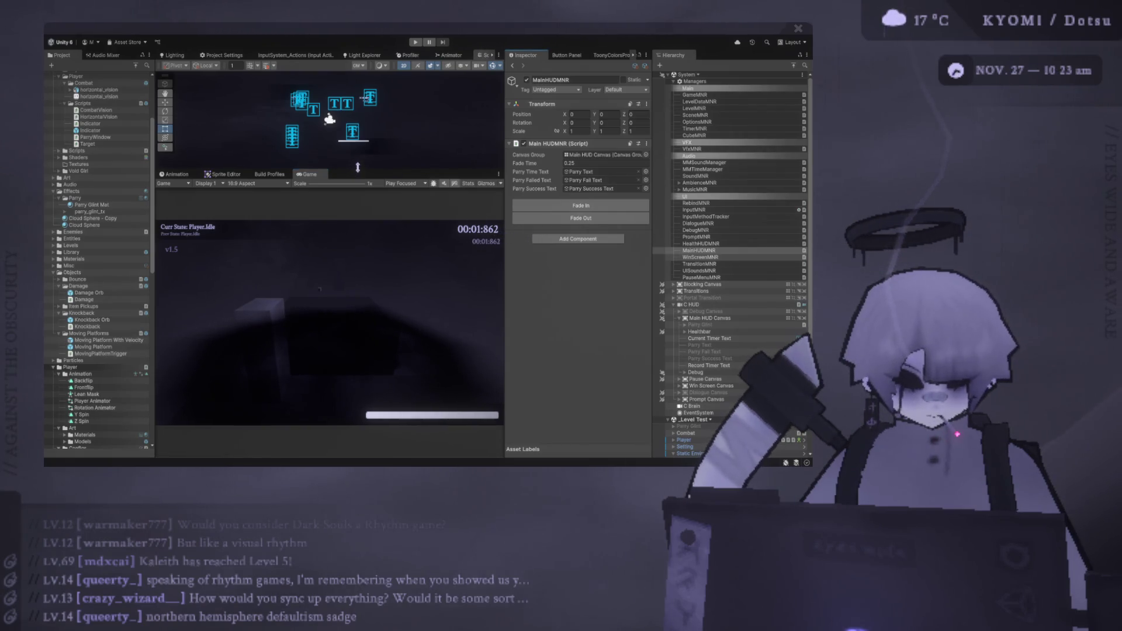
Step: Drag the panel splitters to enlarge the Game view, then maximize it for play-testing
left_click_drag(357, 168, 358, 153)
left_click_drag(505, 263, 561, 263)
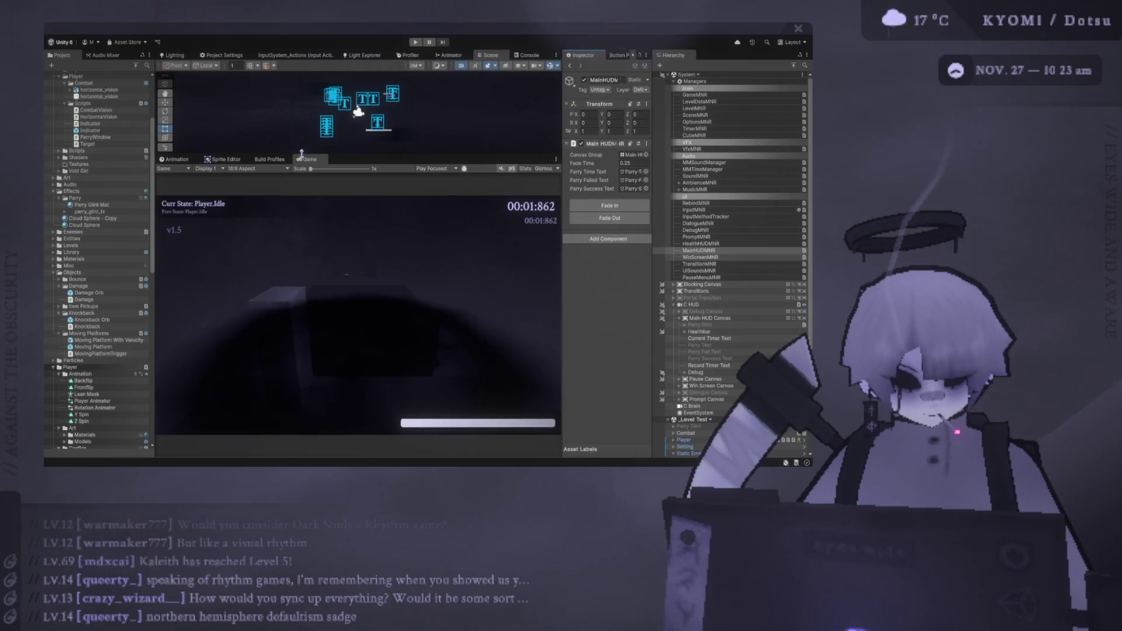
double_click(322, 163)
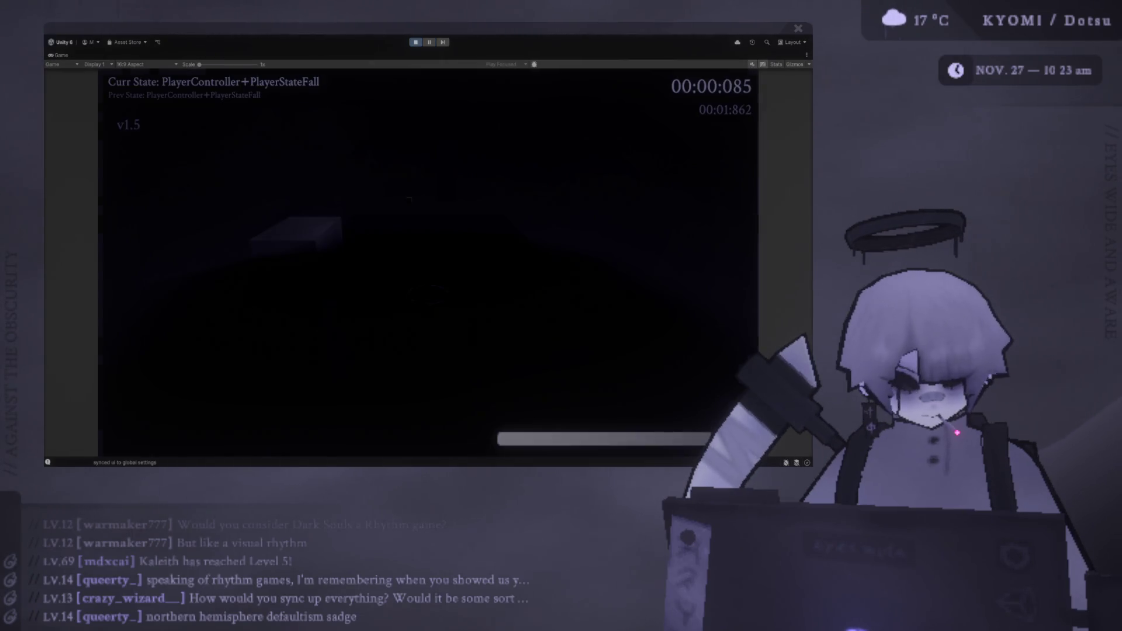
Step: Run, dash and jump through the opening section, ending in a failed parry attempt
key("w")
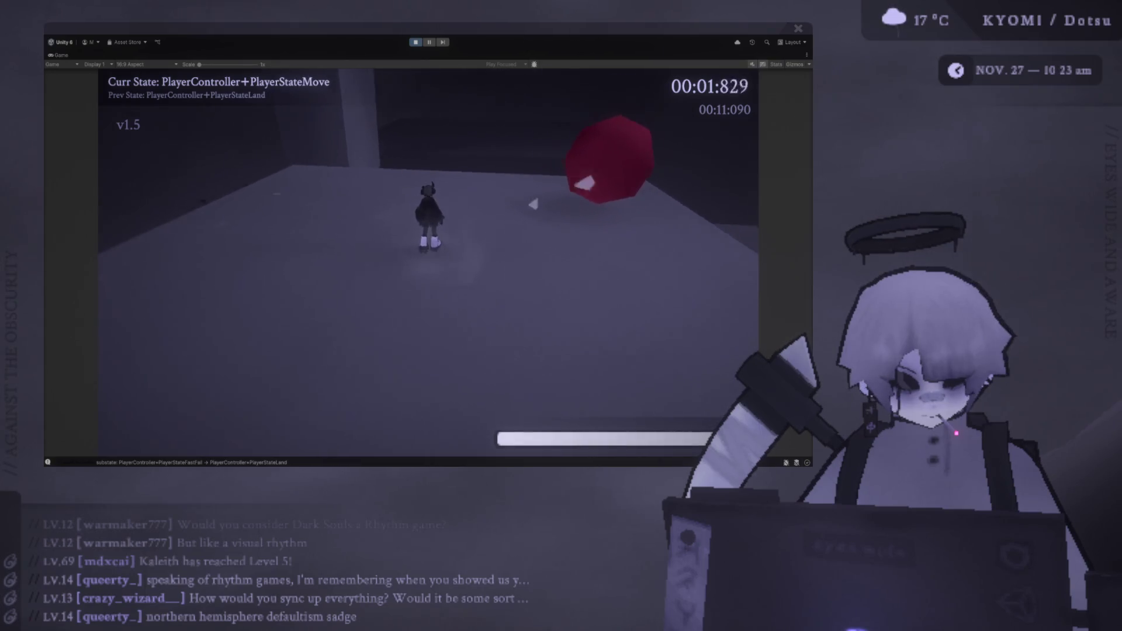
key("shift")
key("space")
key("shift")
key("space")
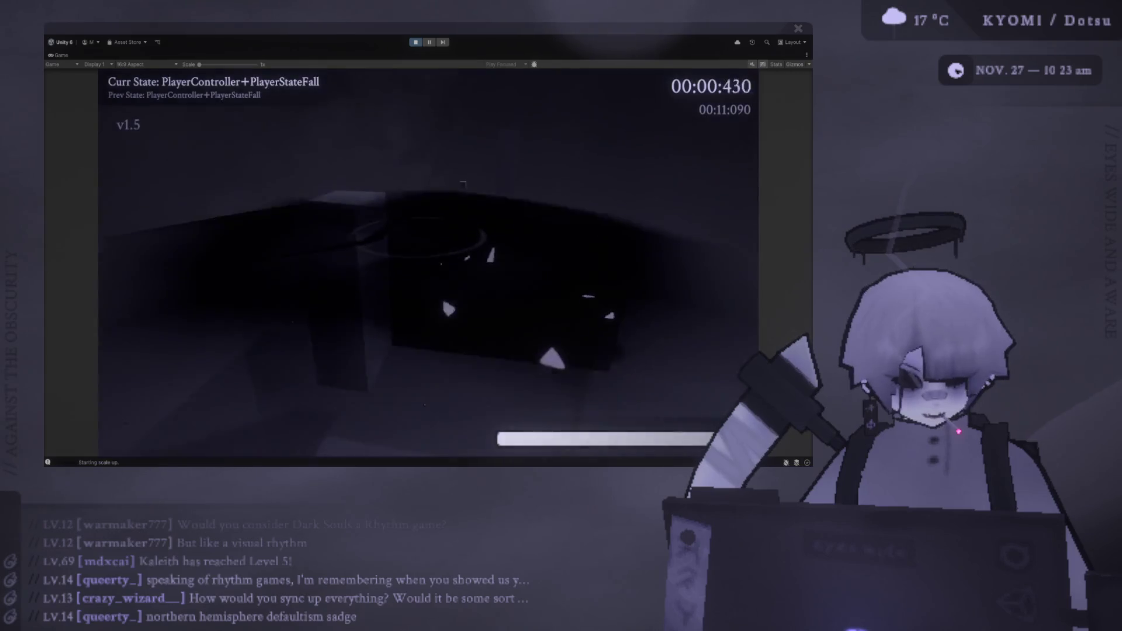
key("space")
key("shift")
key("shift")
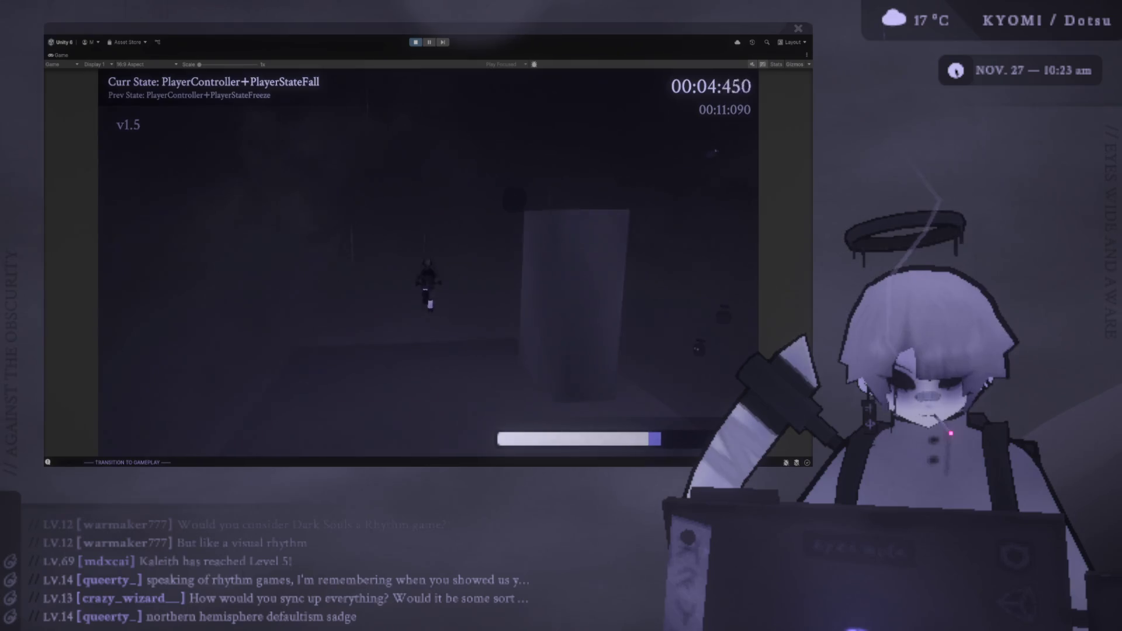
key("shift")
key("space")
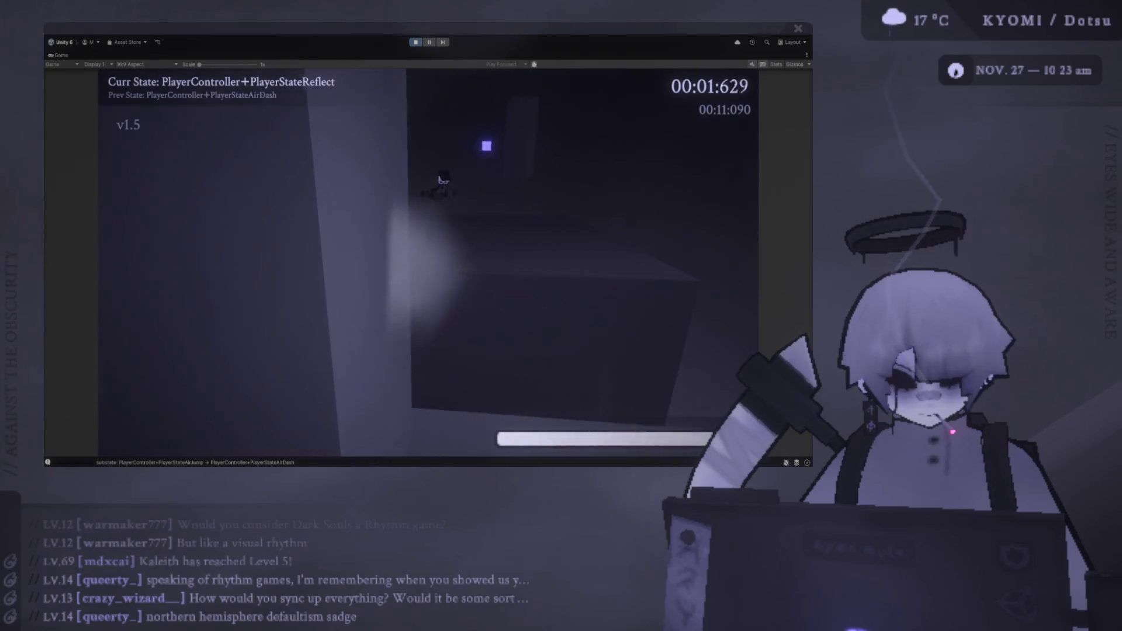
key("shift")
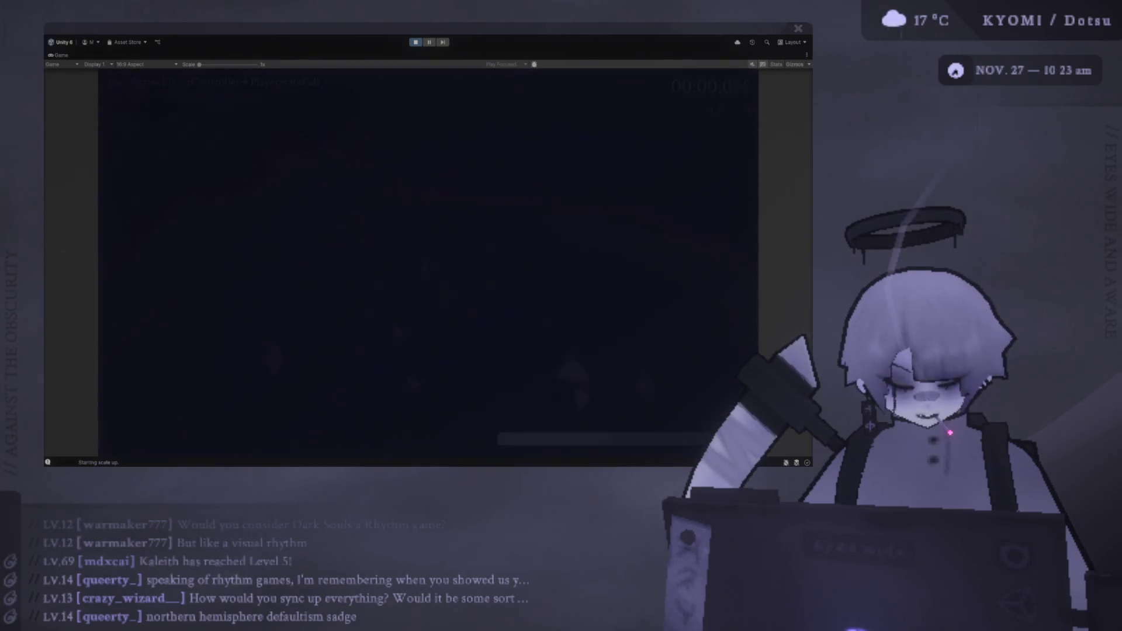
Step: Dash and air-jump toward the glowing cube and parry it for a Parry Success
key("shift")
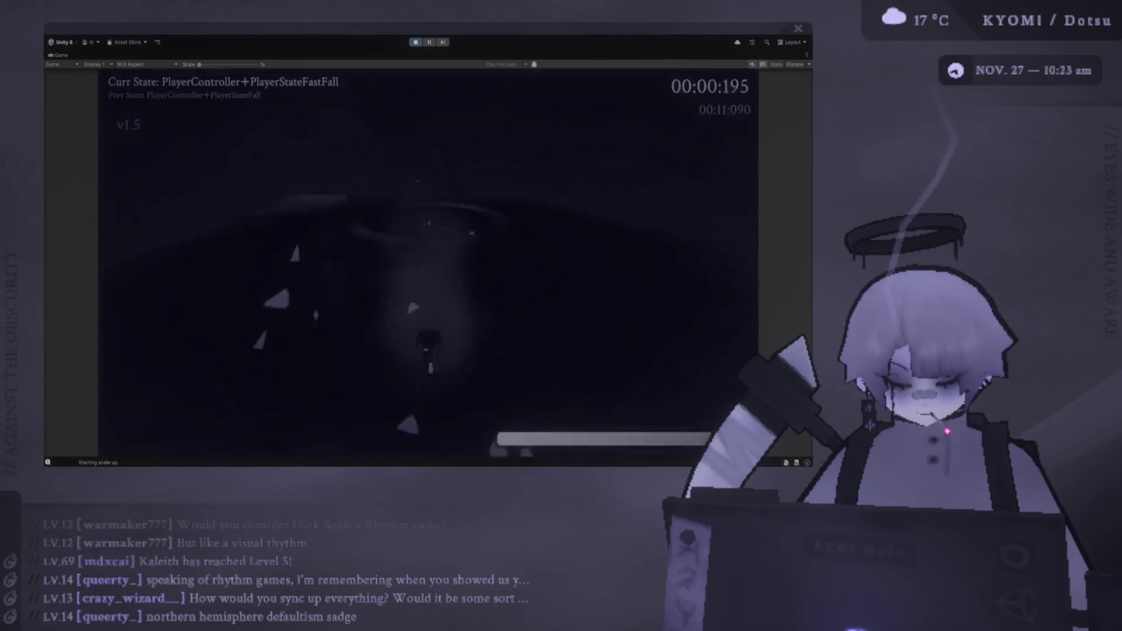
key("shift")
key("space")
key("shift")
key("shift")
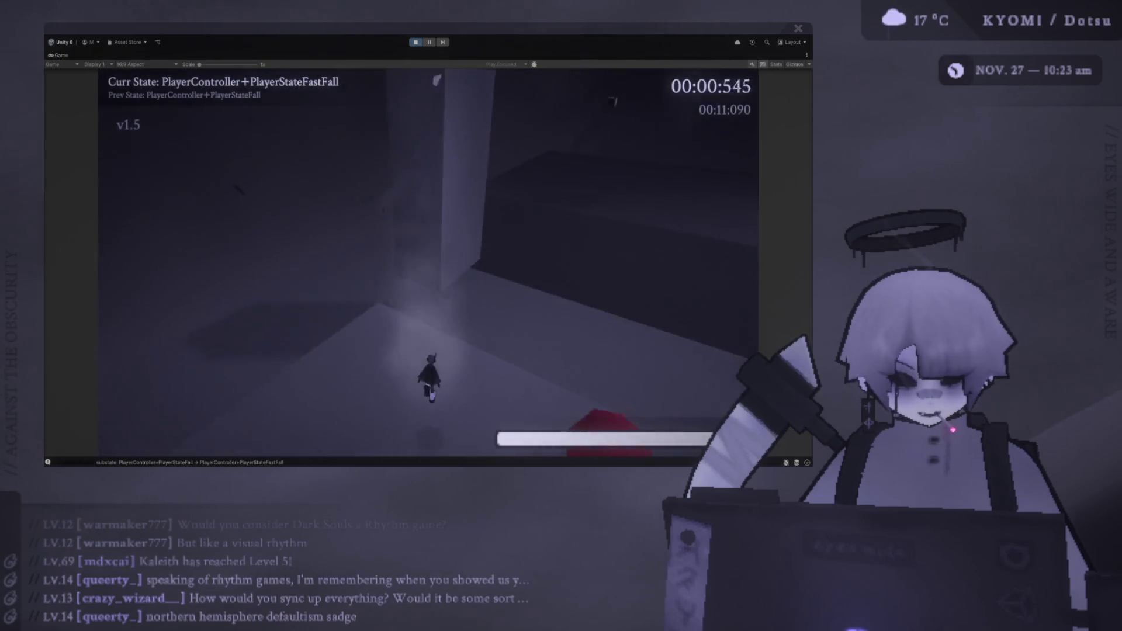
key("space")
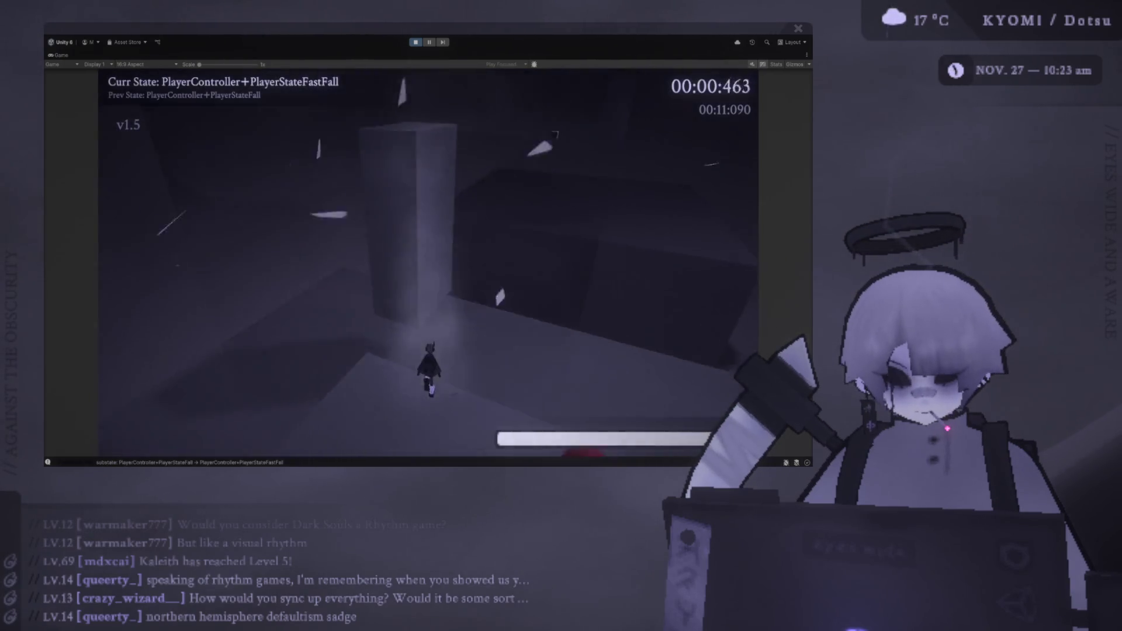
key("shift")
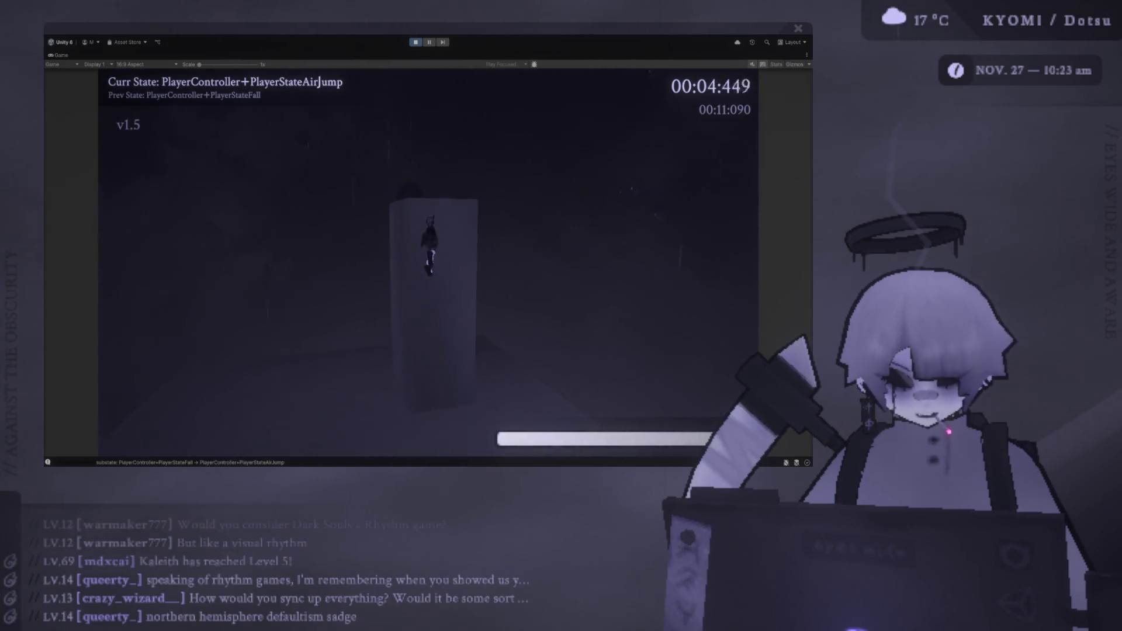
key("space")
key("shift")
key("shift")
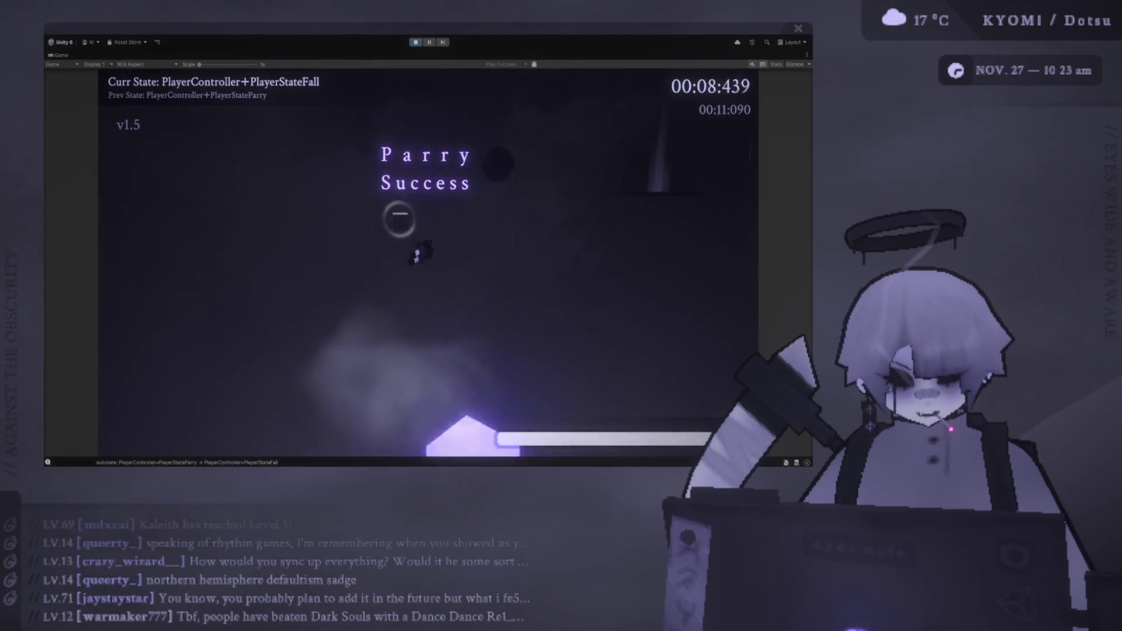
key("space")
key("shift")
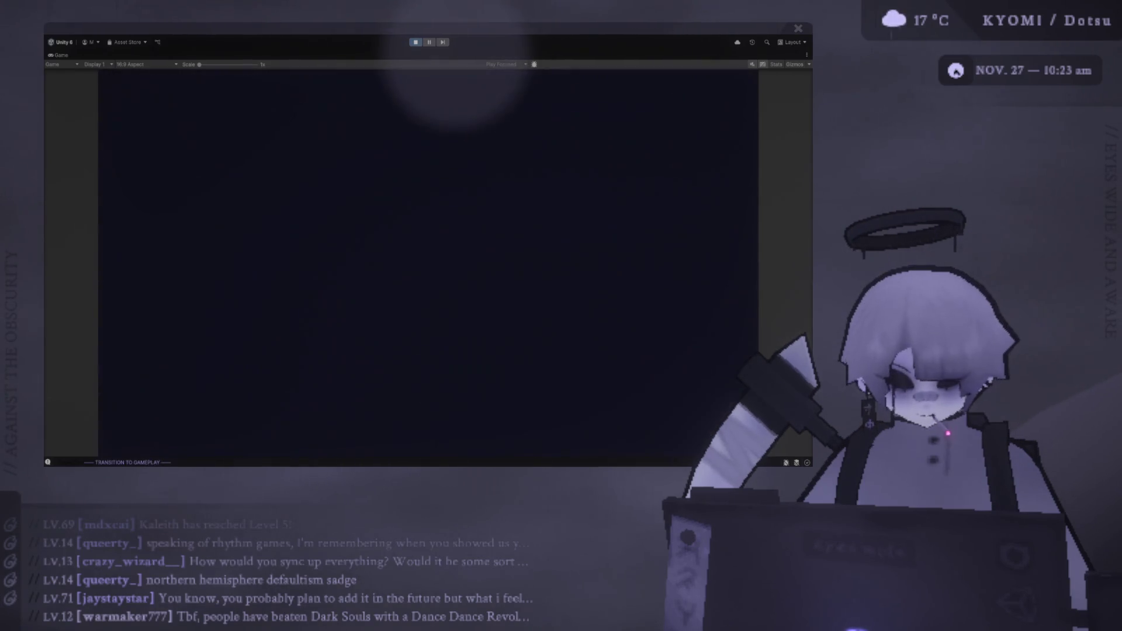
Step: Rebound off the wall to parry the cube, then keep air-dashing up beside the pillar
key("space")
key("shift")
key("space")
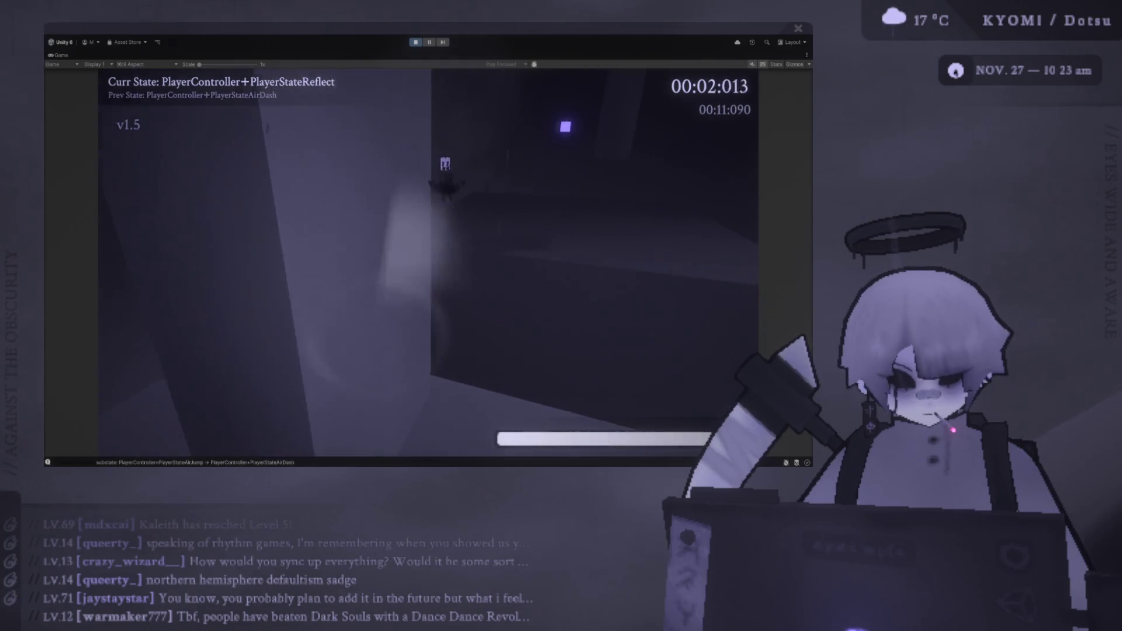
key("shift")
key("space")
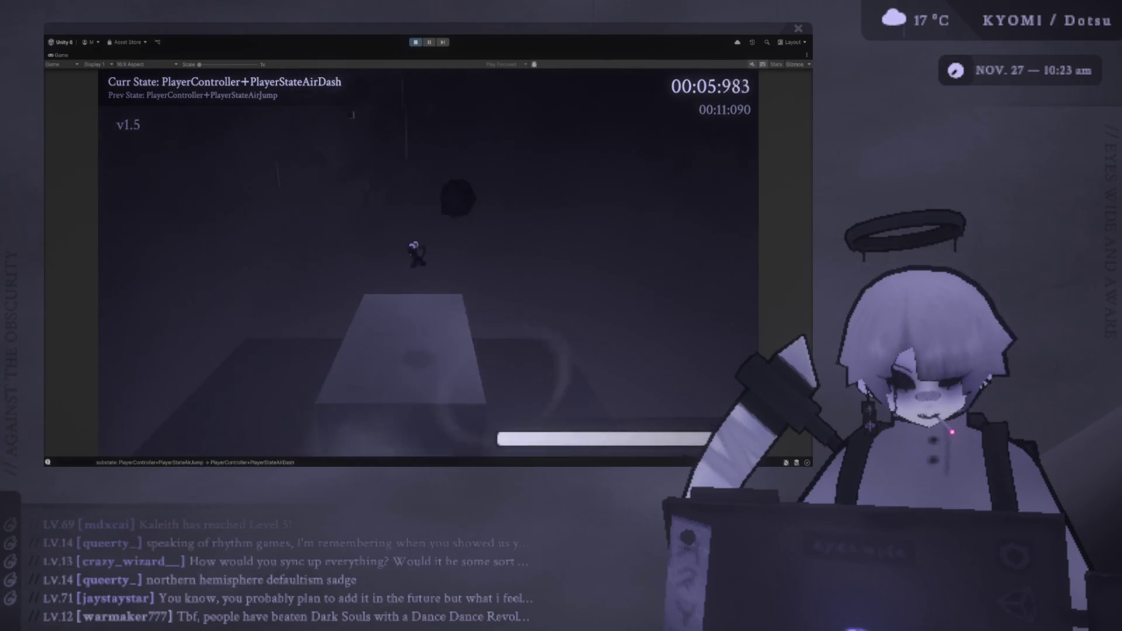
key("shift")
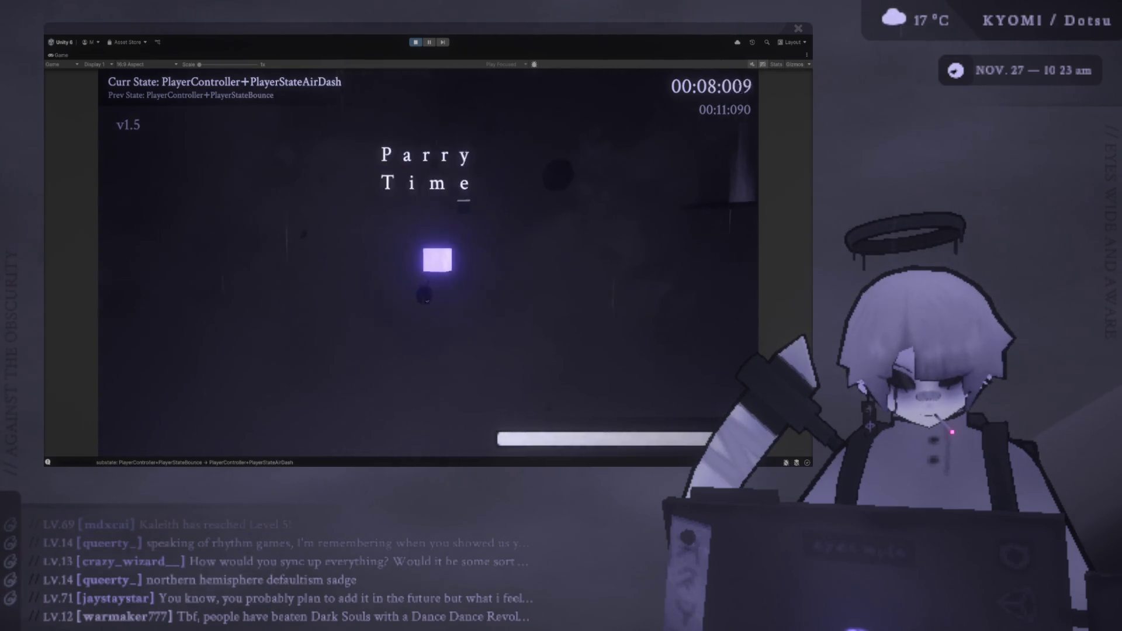
key("shift")
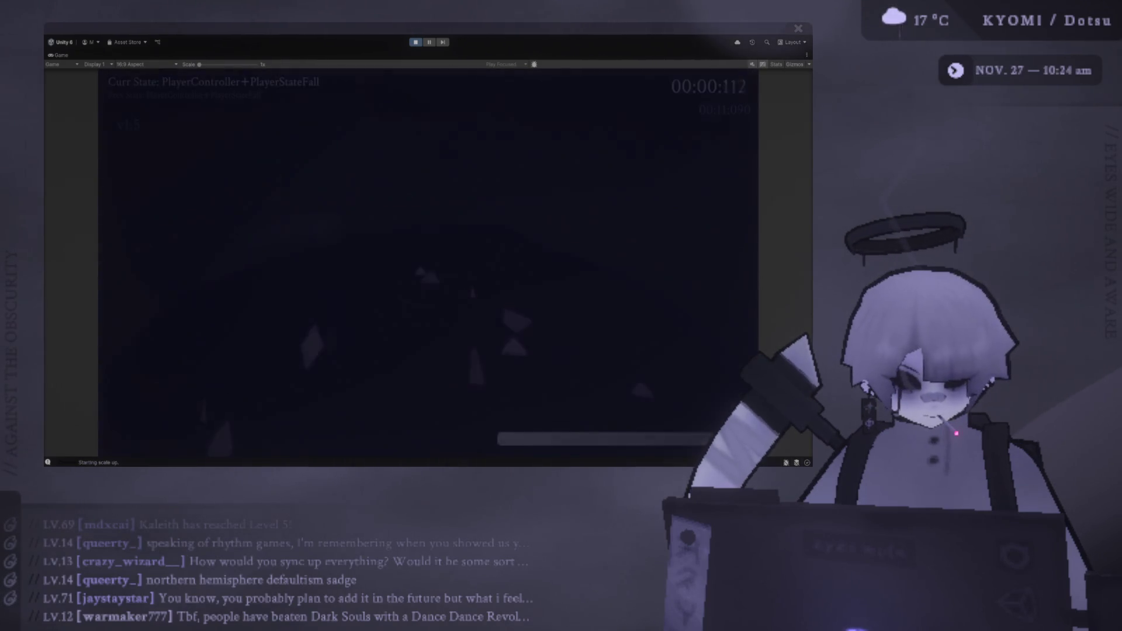
key("space")
key("shift")
key("shift")
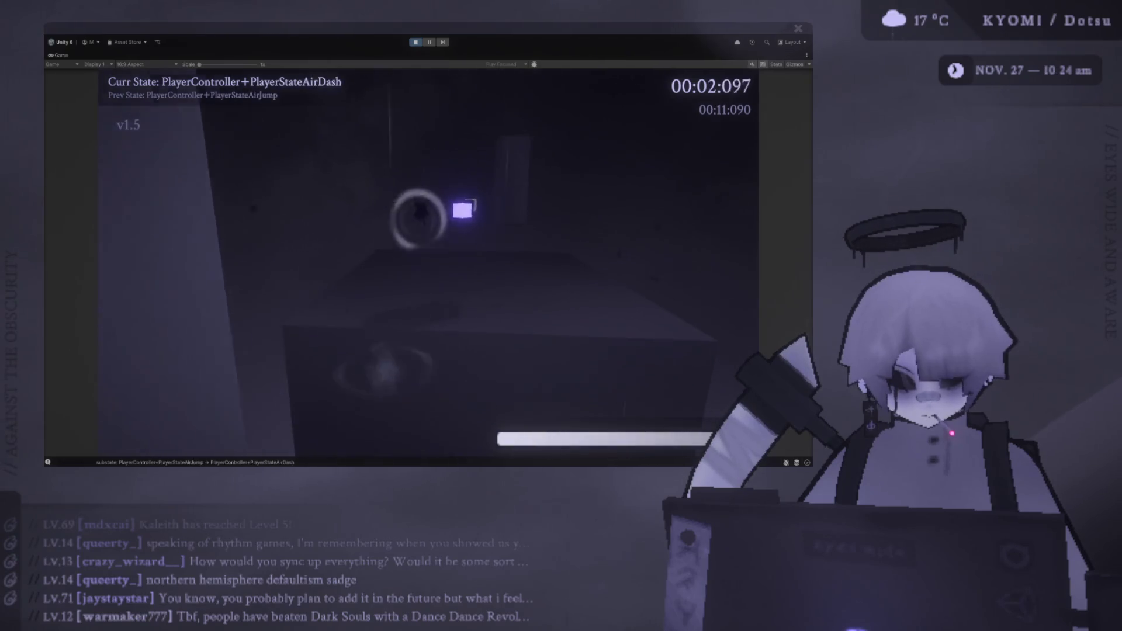
key("space")
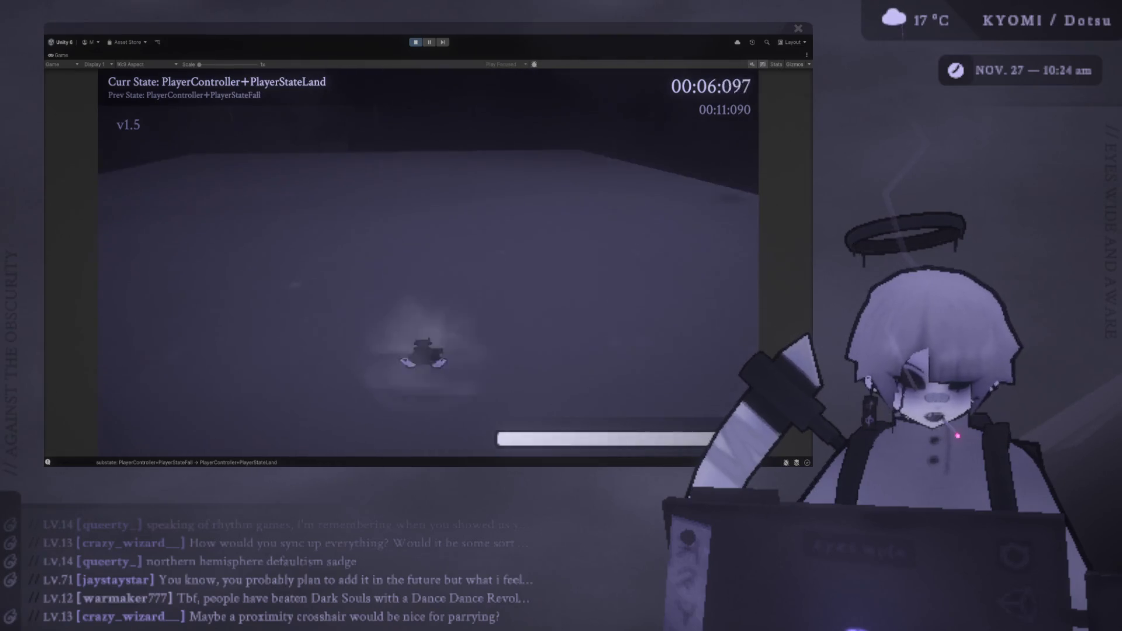
Step: Restart the run with R and parry the glowing cube for another Parry Success
key("r")
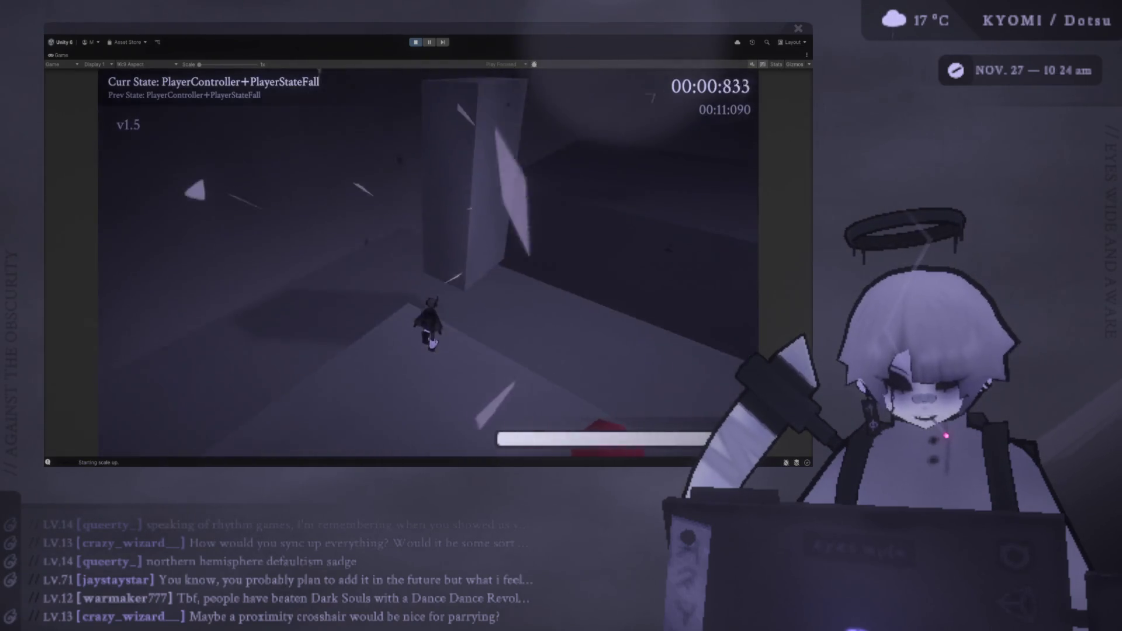
key("w")
key("space")
key("shift")
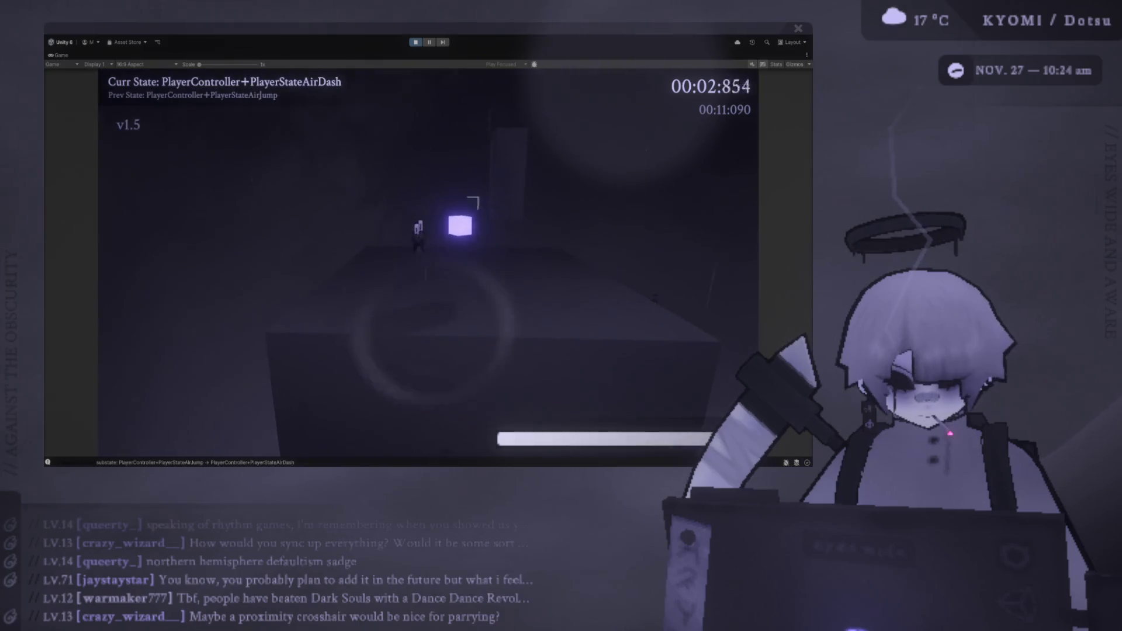
key("e")
Step: Chain air jumps, a fast fall and an air-dash, then parry the next cube and slash
key("space")
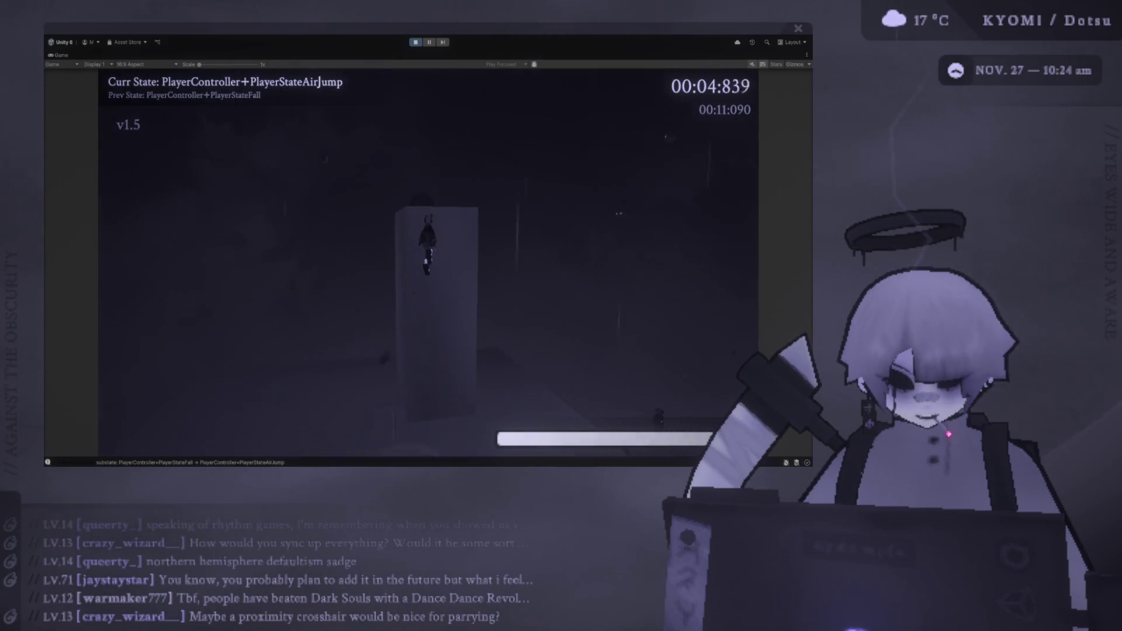
key("space")
key("s")
key("space")
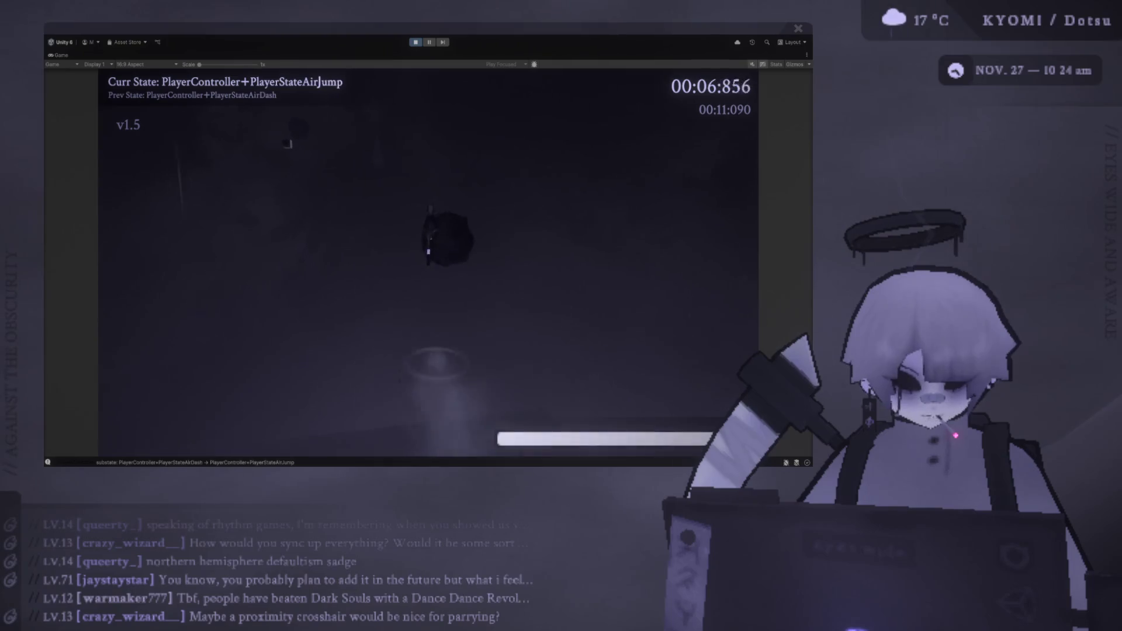
key("shift")
key("e")
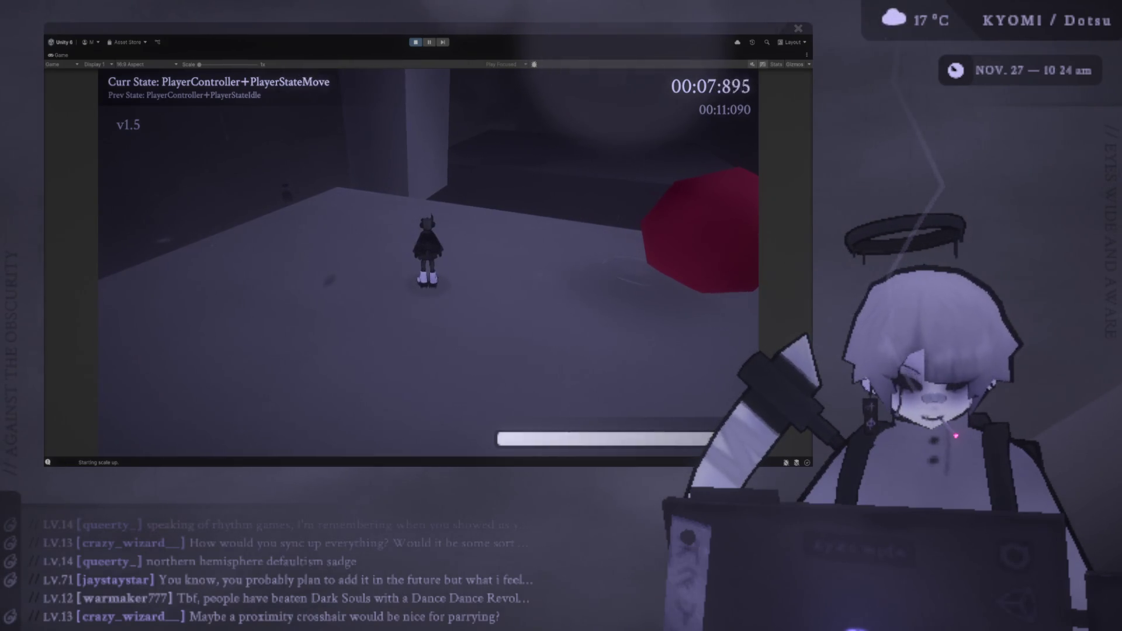
Step: Dash off the wall and air-dash to the glowing cube, parrying it to finish the section
key("shift")
key("space")
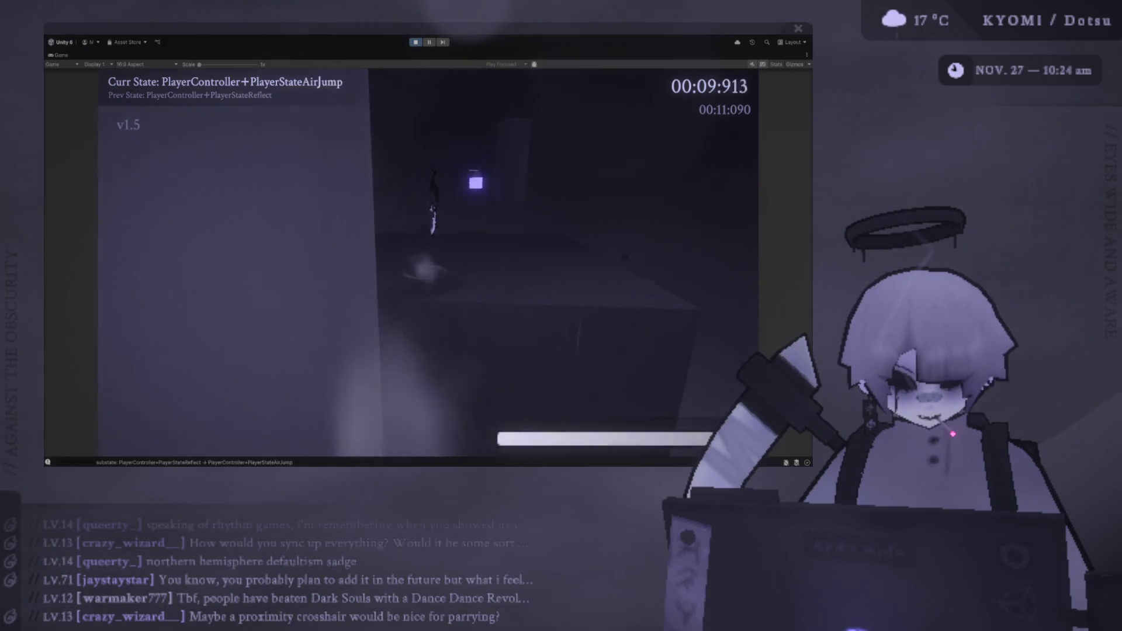
key("shift")
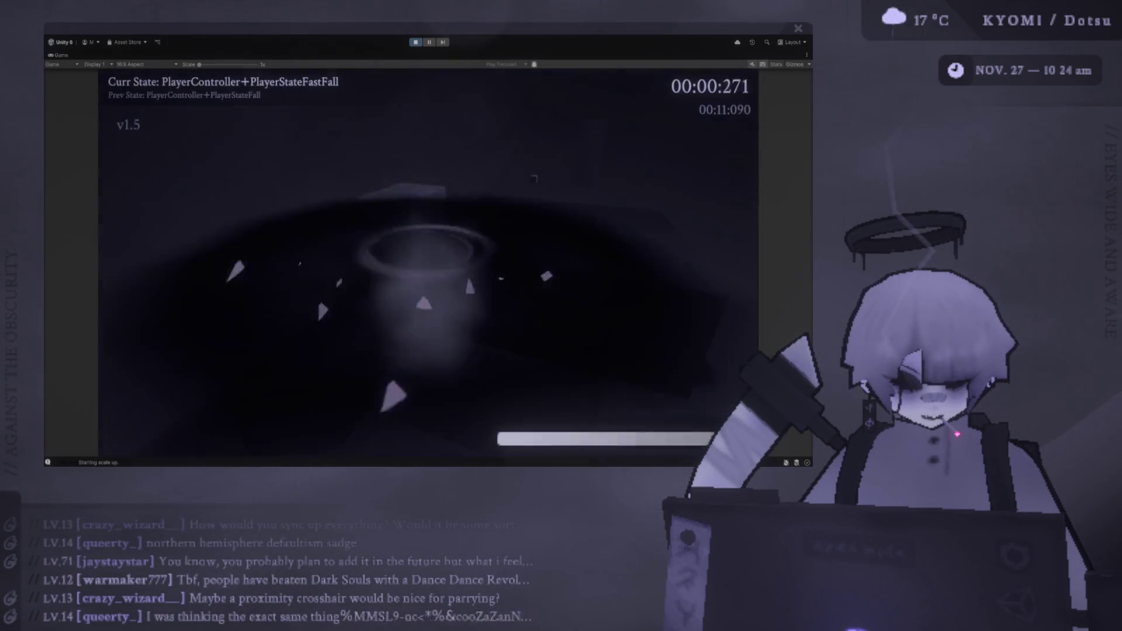
key("space")
key("space")
key("shift")
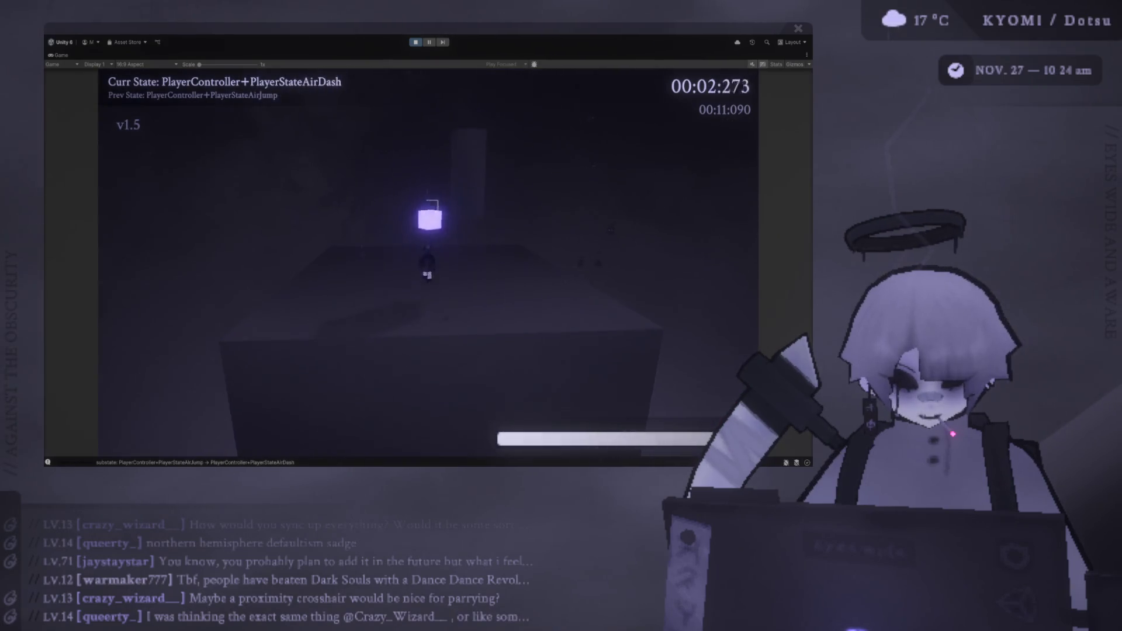
key("shift")
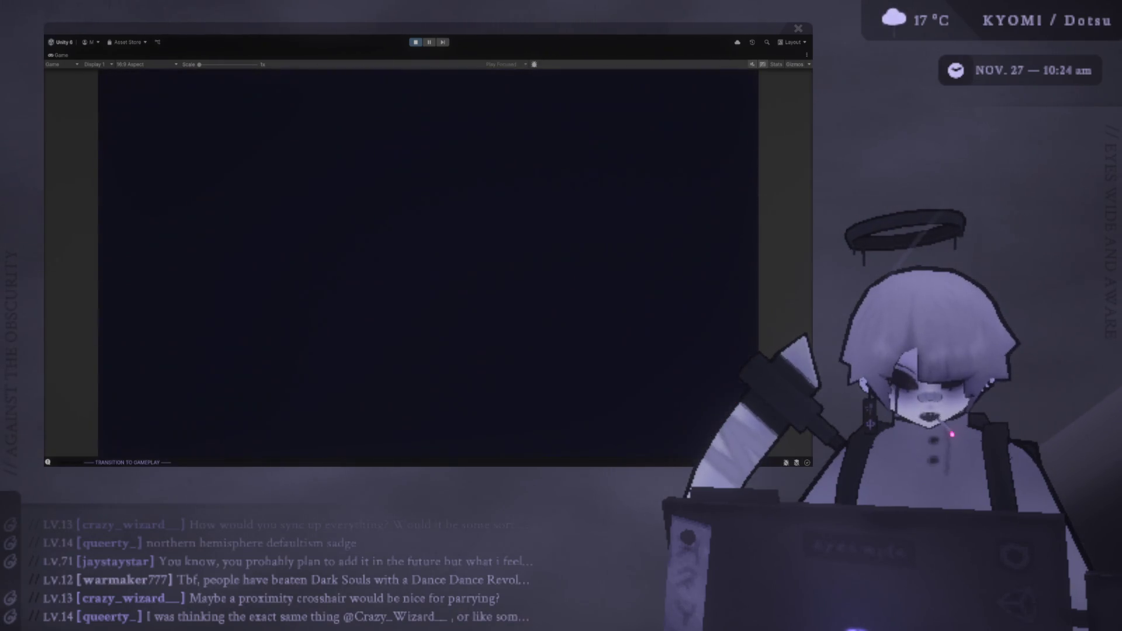
Step: After respawning, jump and air-dash past the pillar and parry the floating target
key("space")
key("shift")
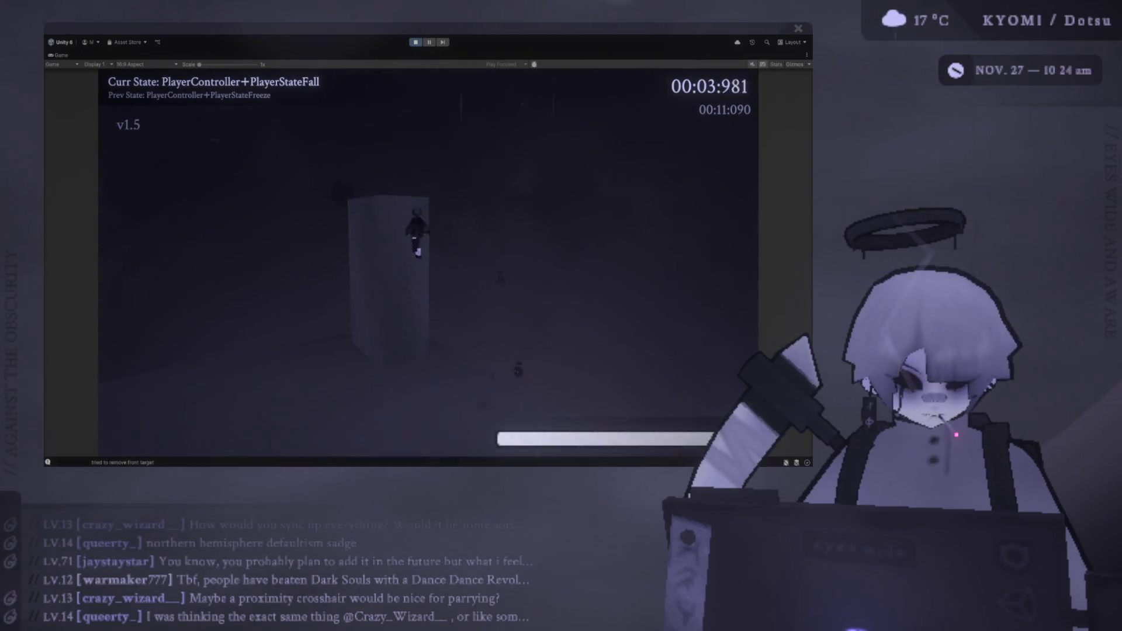
key("space")
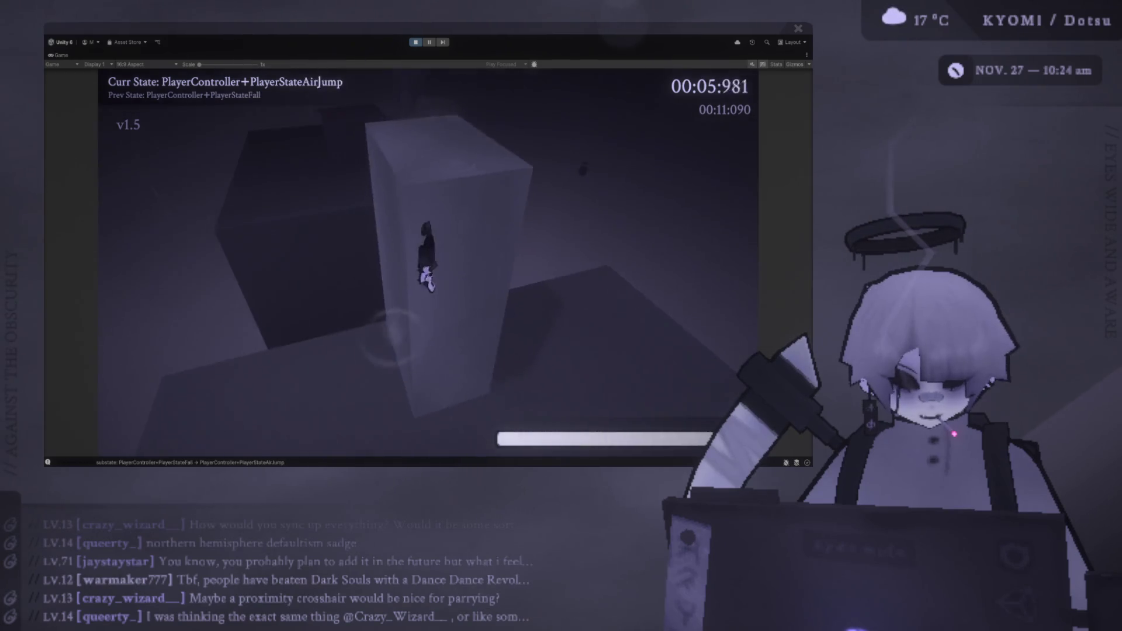
key("shift")
key("shift")
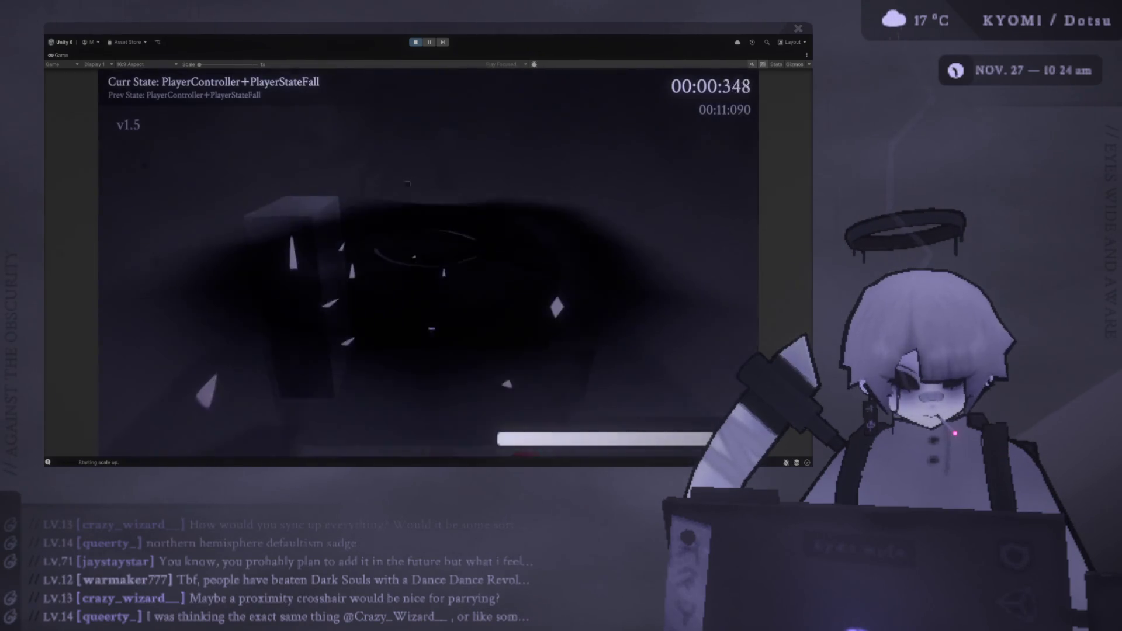
key("space")
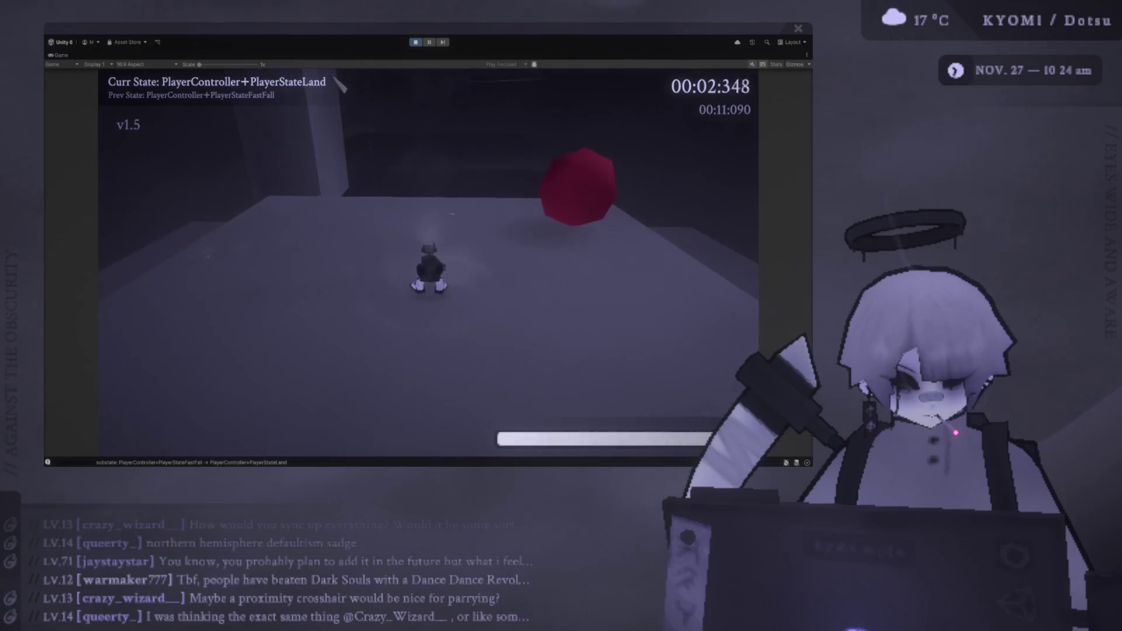
key("space")
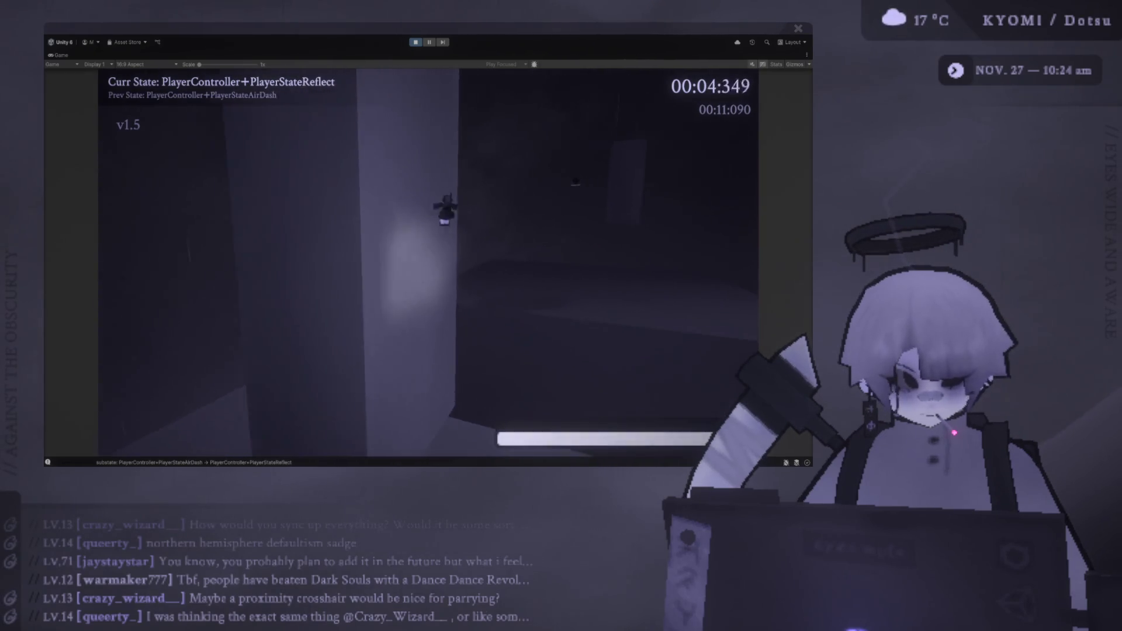
key("shift")
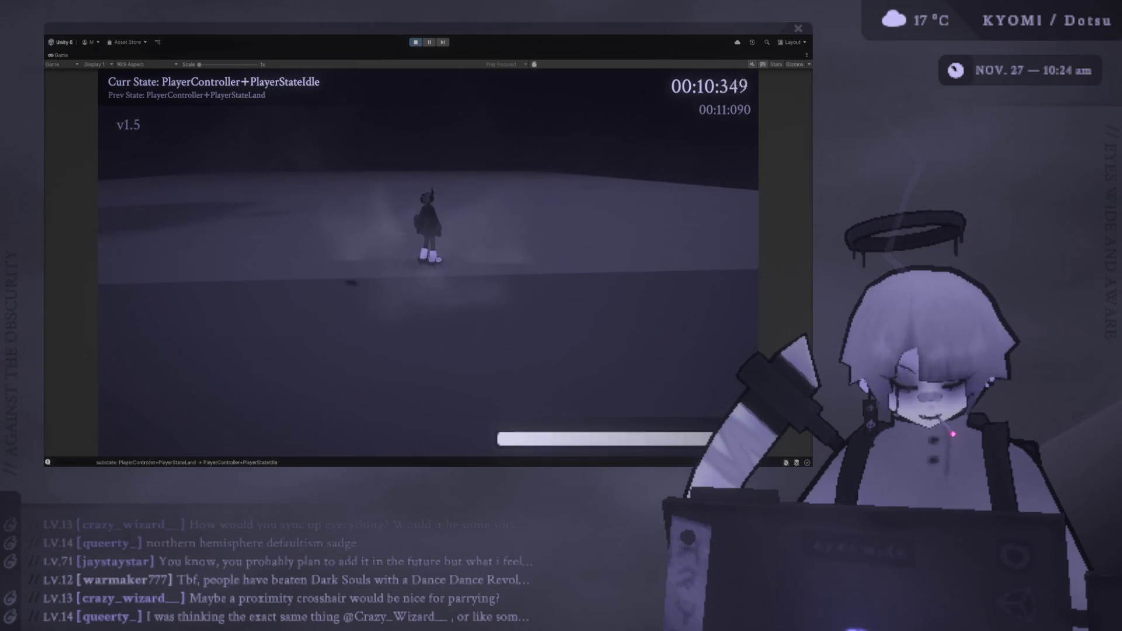
Step: Restart the run with R, air-dash into the target and land a successful parry
key("r")
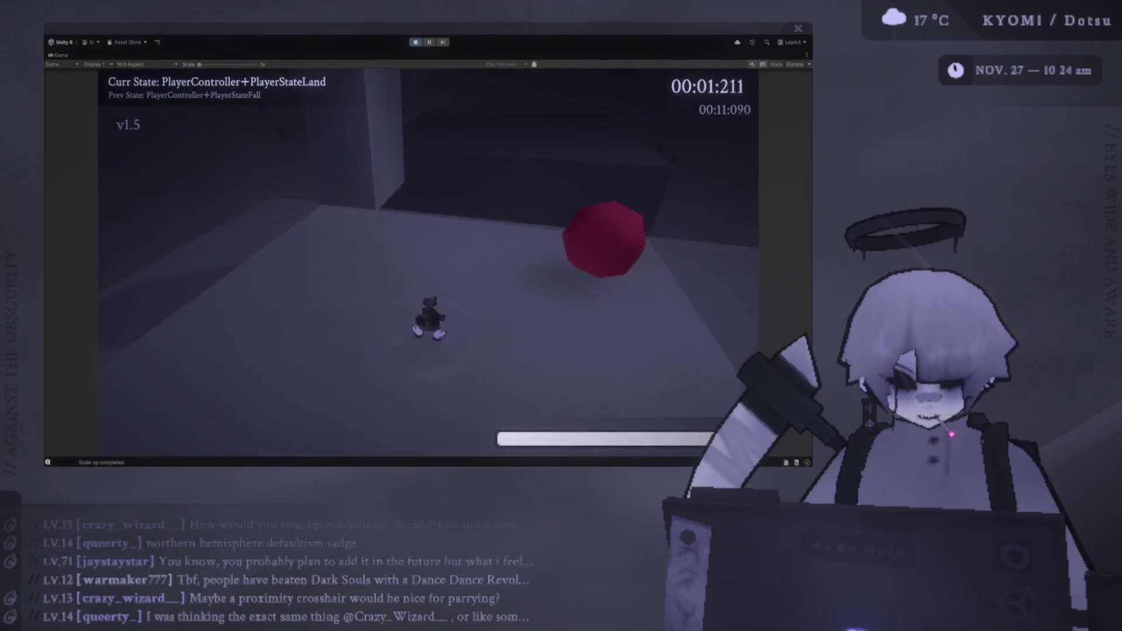
key("space")
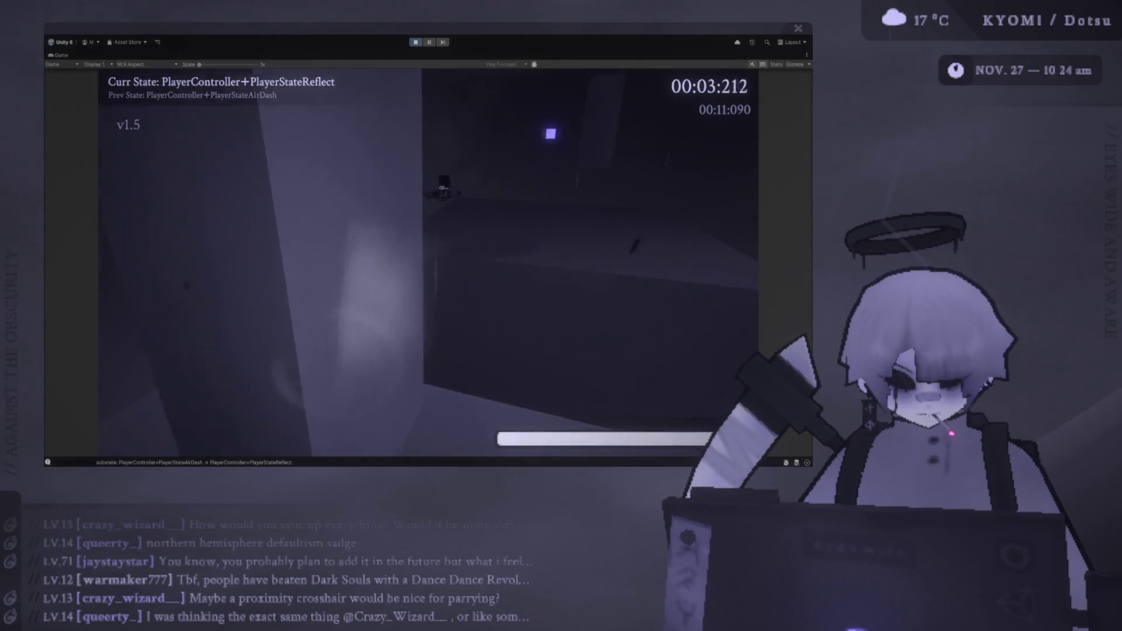
key("shift")
key("f")
key("shift")
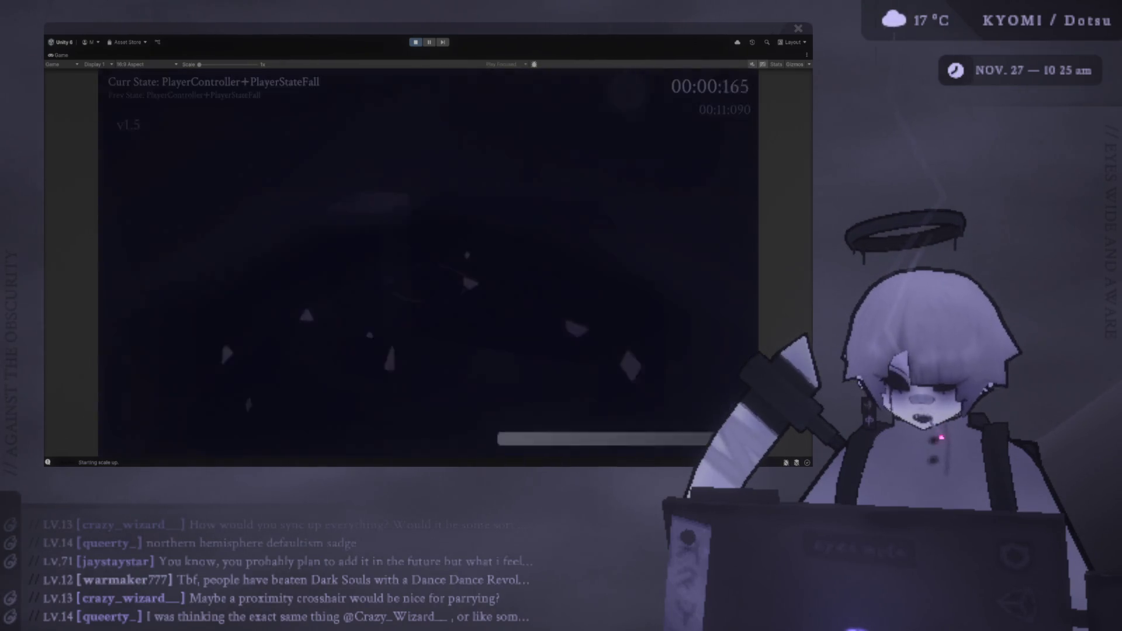
Step: Make two more parry attempts on the glowing target, then open the Paused menu with Escape
key("space")
key("shift")
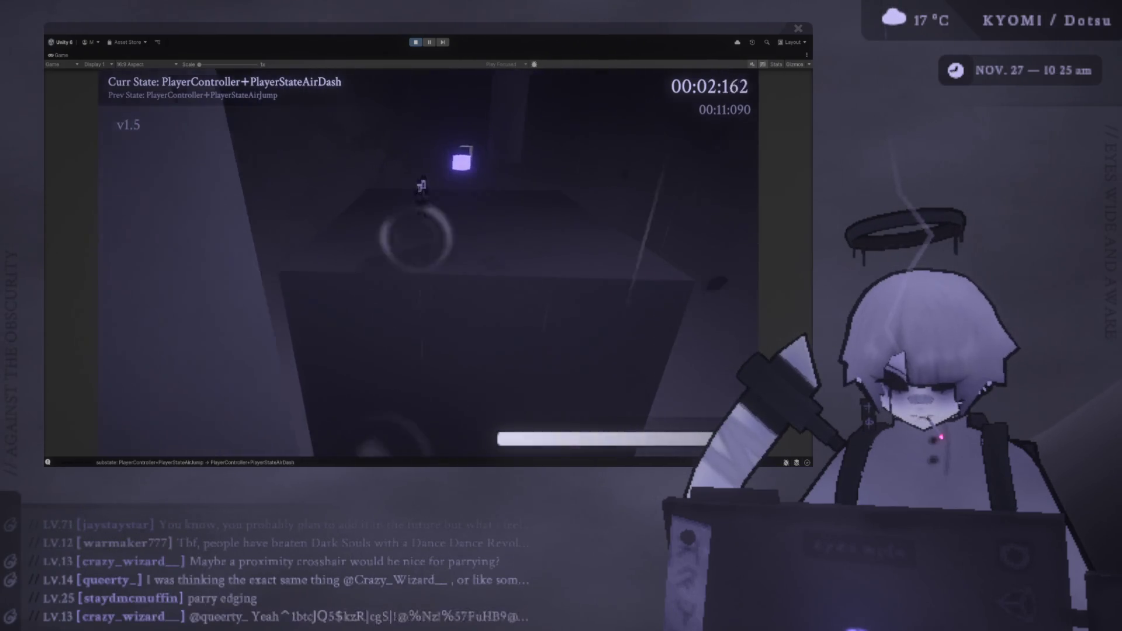
left_click(483, 202)
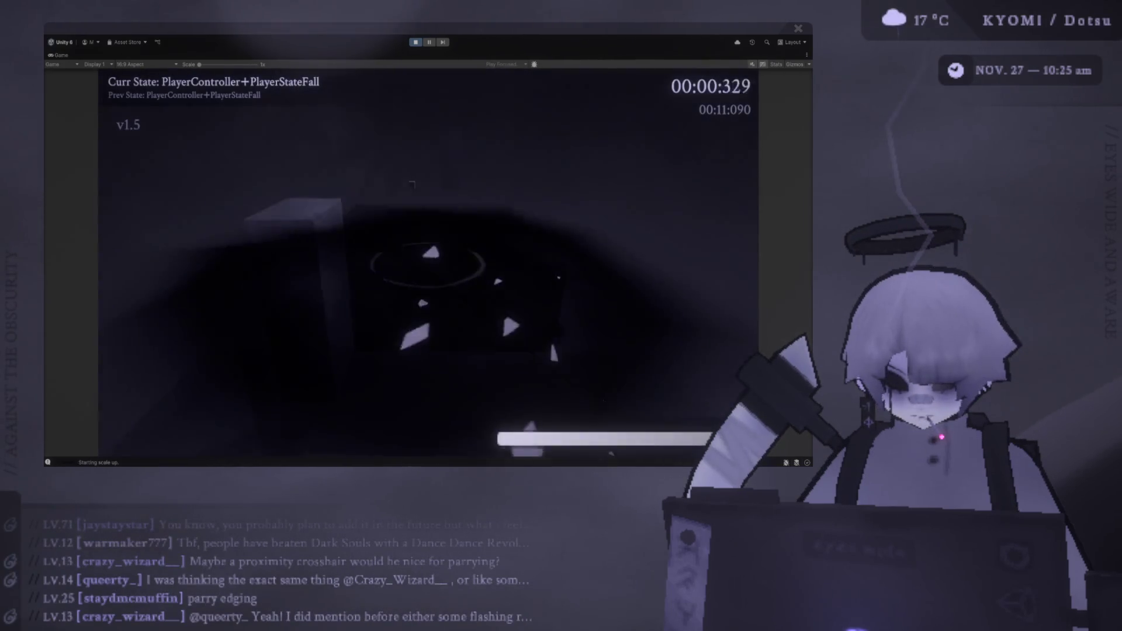
key("space")
key("shift")
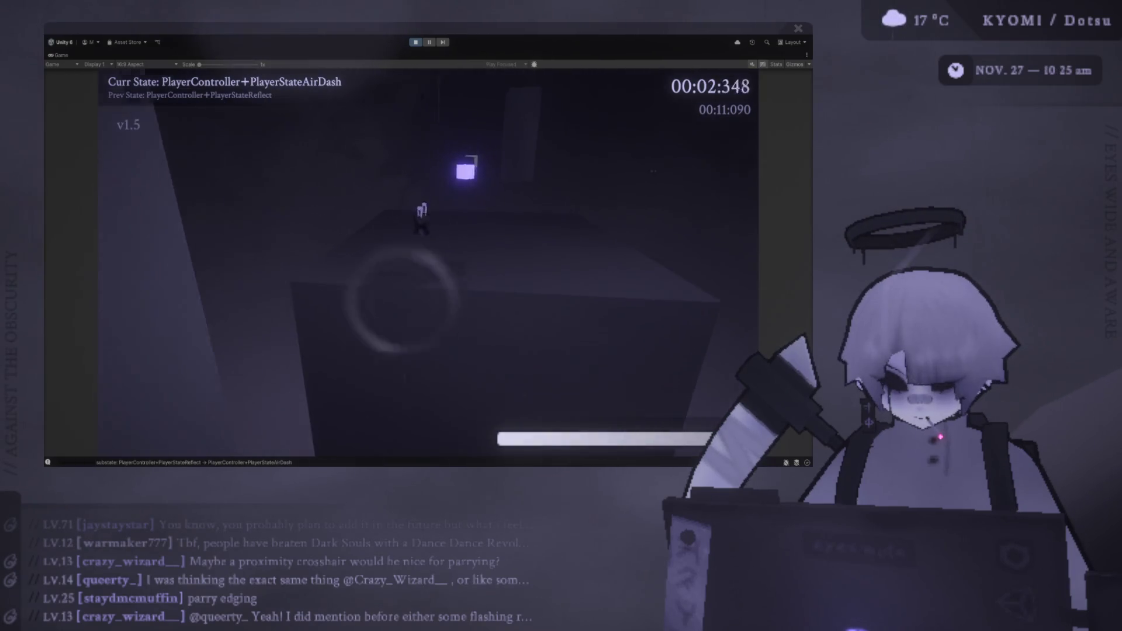
key("e")
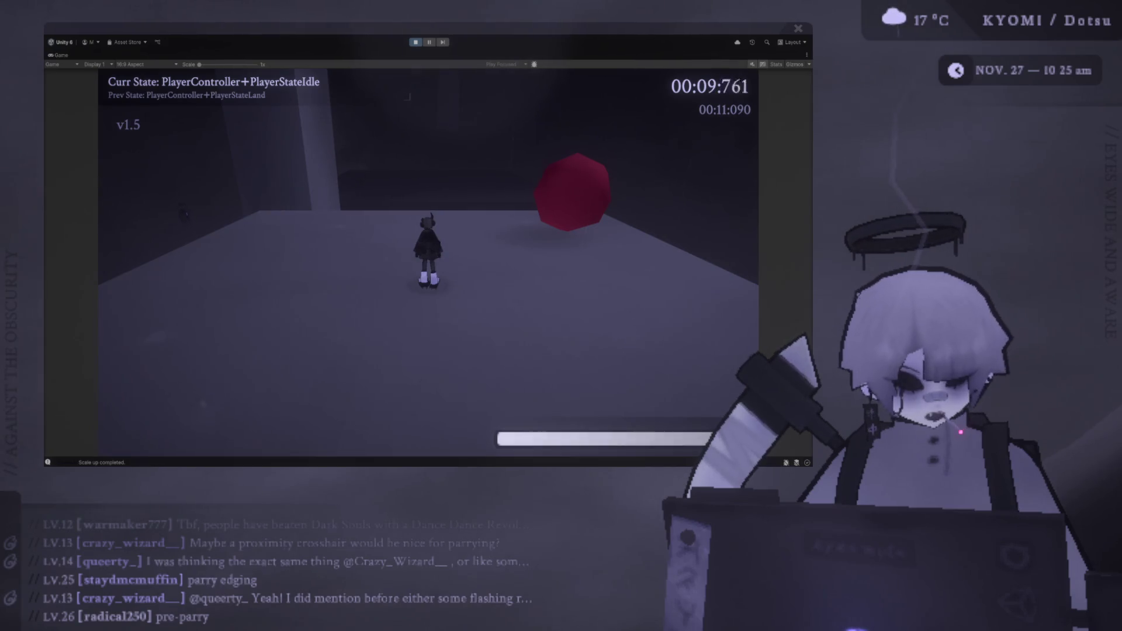
key("Escape")
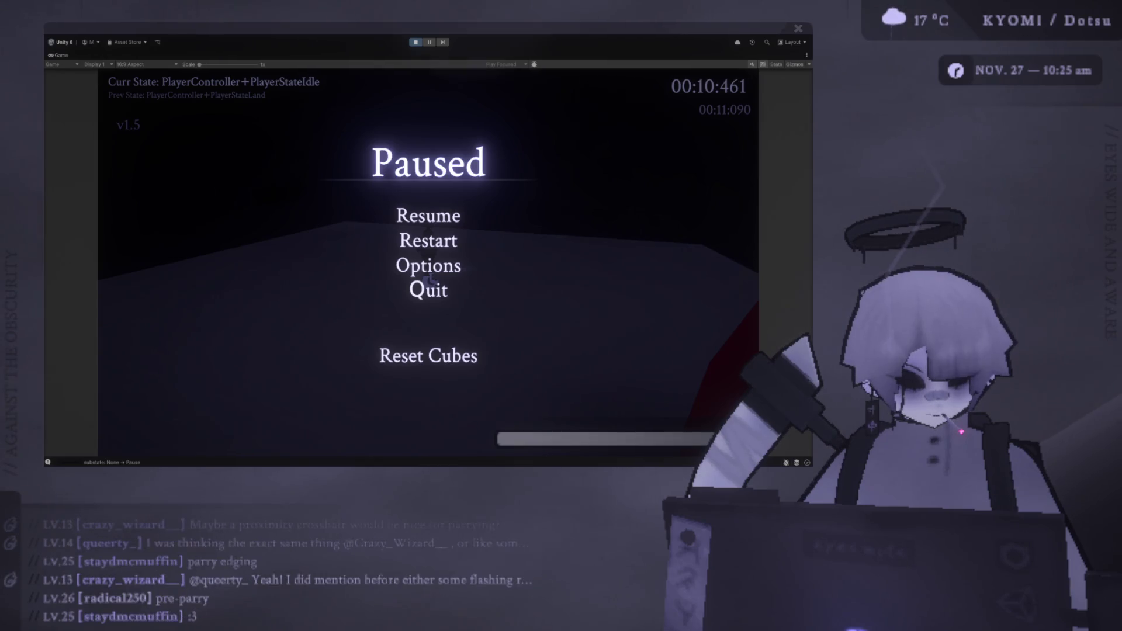
Step: Resume from the pause menu, then jump and air-dash toward the tall wall to parry the target
key("Escape")
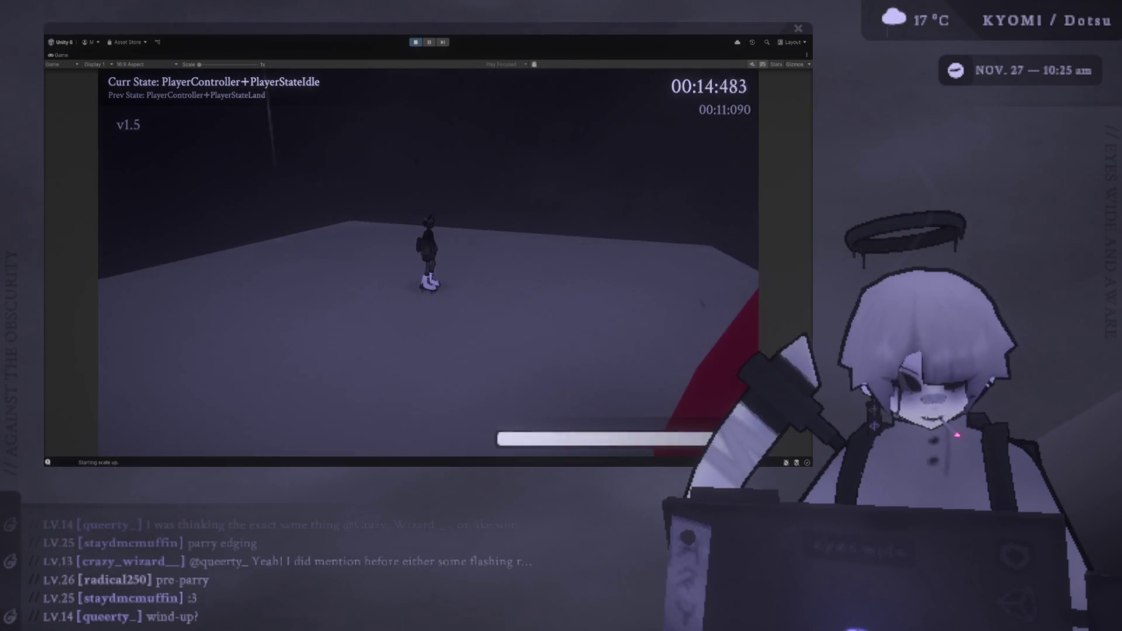
key("w")
key("space")
key("shift")
key("space")
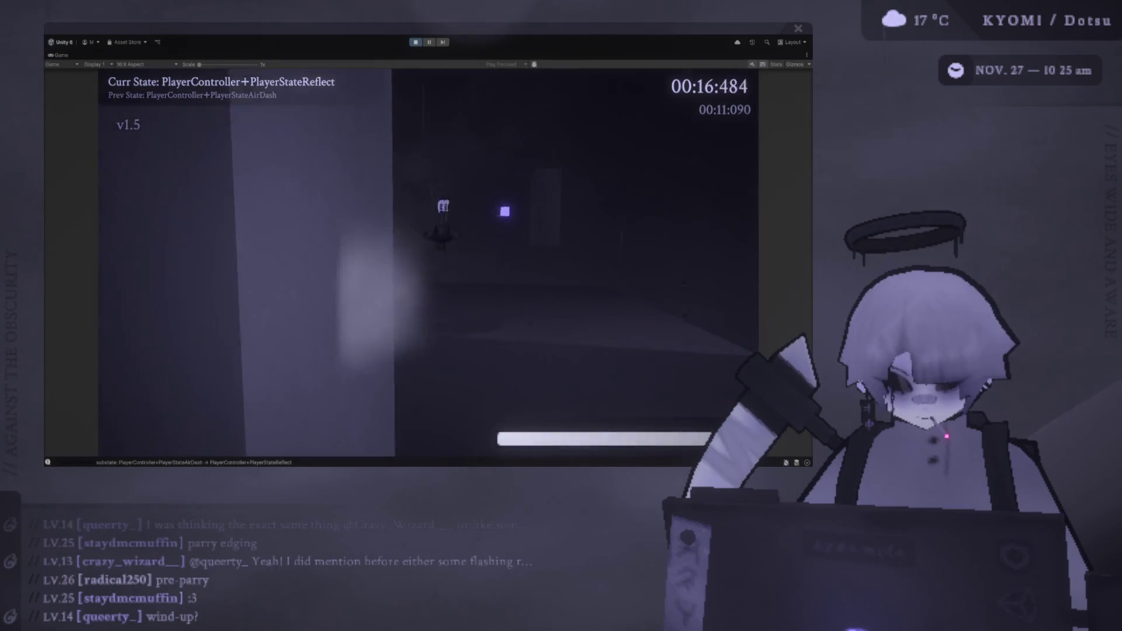
key("shift")
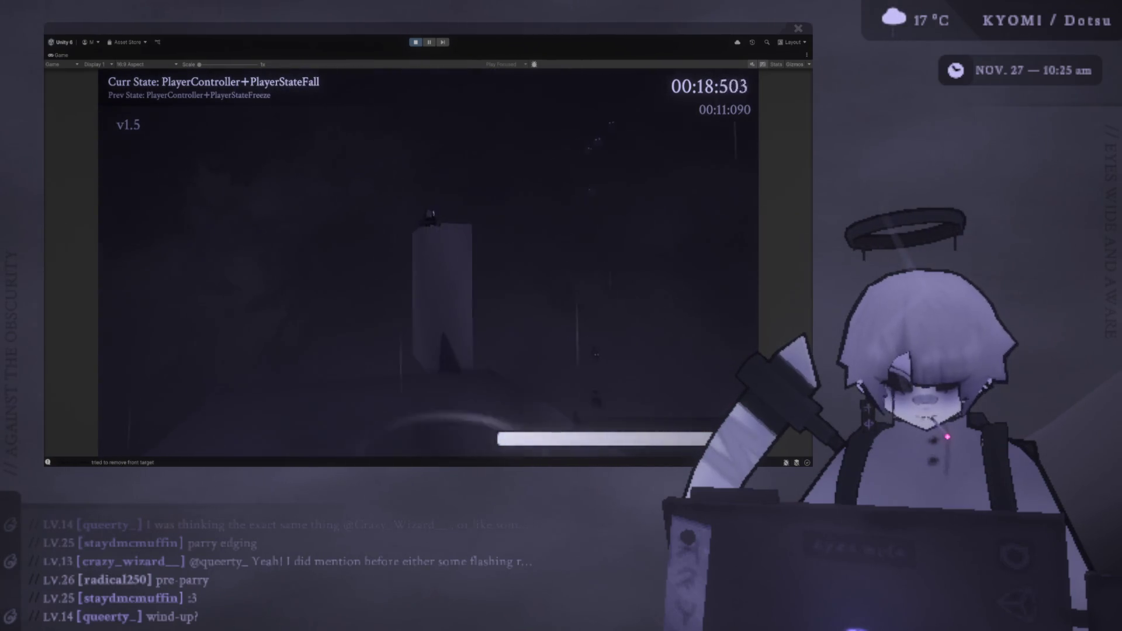
key("space")
Step: Air-dash over the box, parry the next target, and dash on until death, then restart the level
key("shift")
key("shift")
key("space")
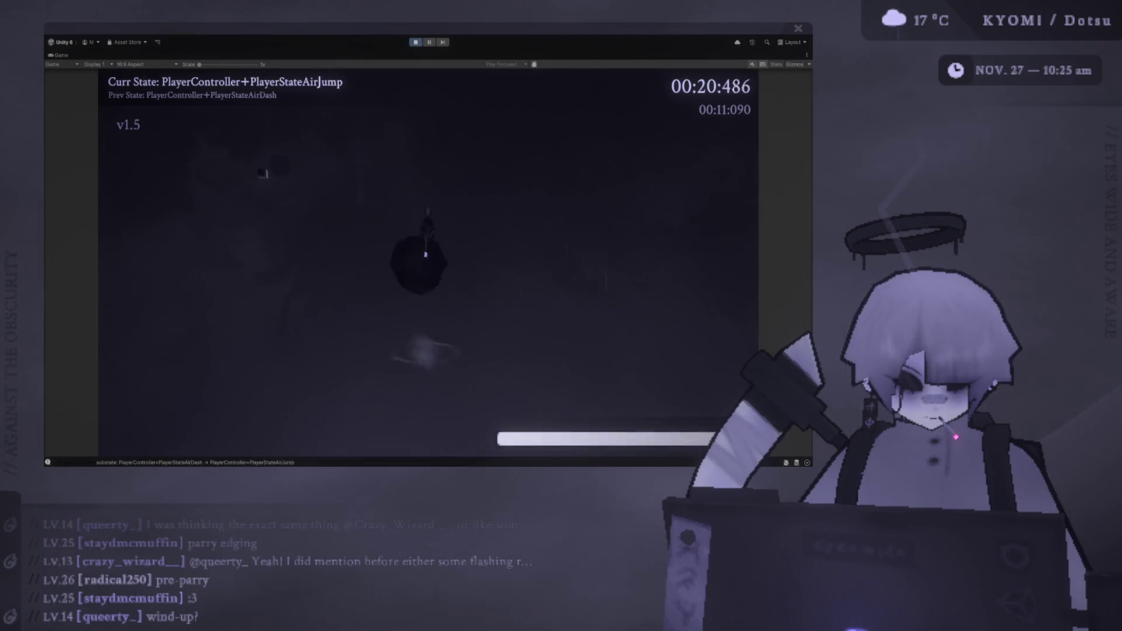
key("shift")
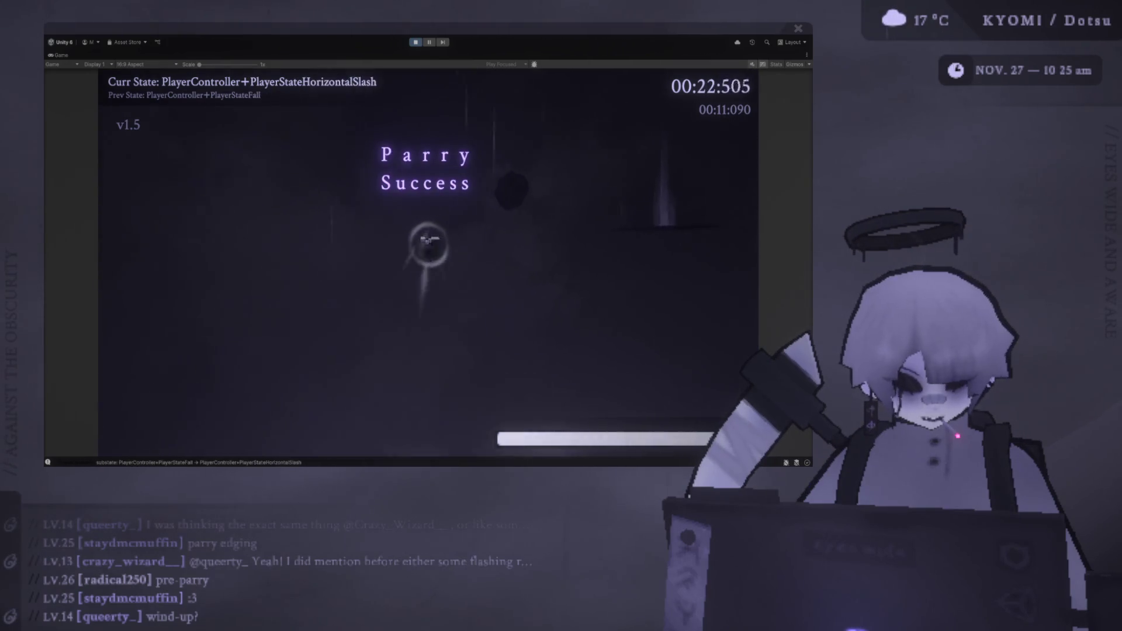
key("shift")
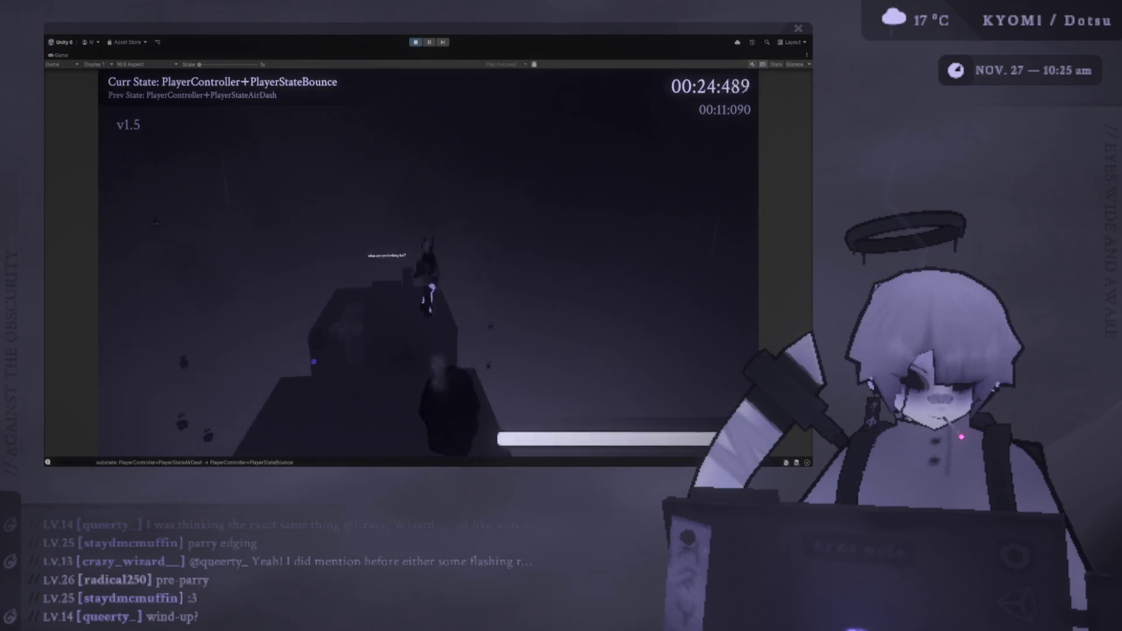
key("shift")
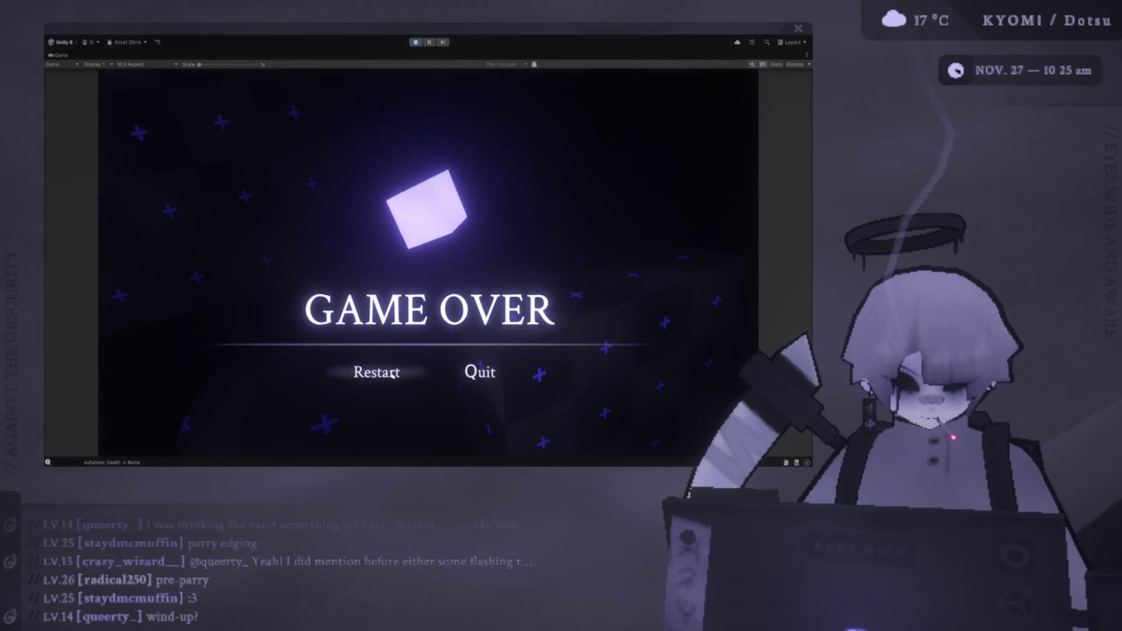
left_click(391, 374)
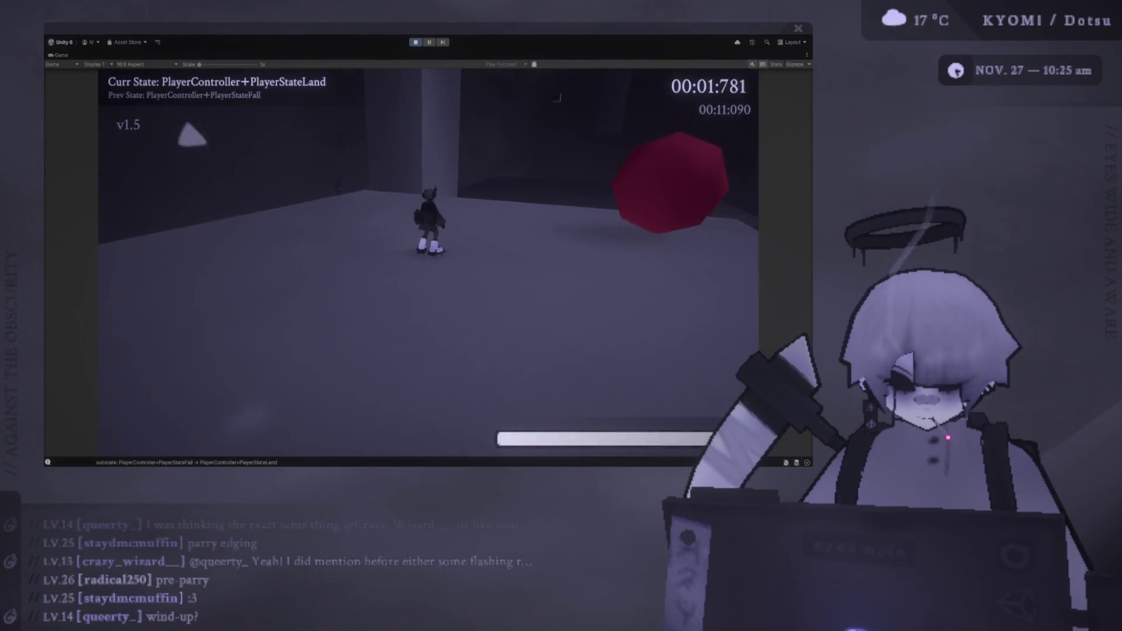
Step: Run through the level, air-dash into a successful parry, and move on to the next level
key("w")
key("space")
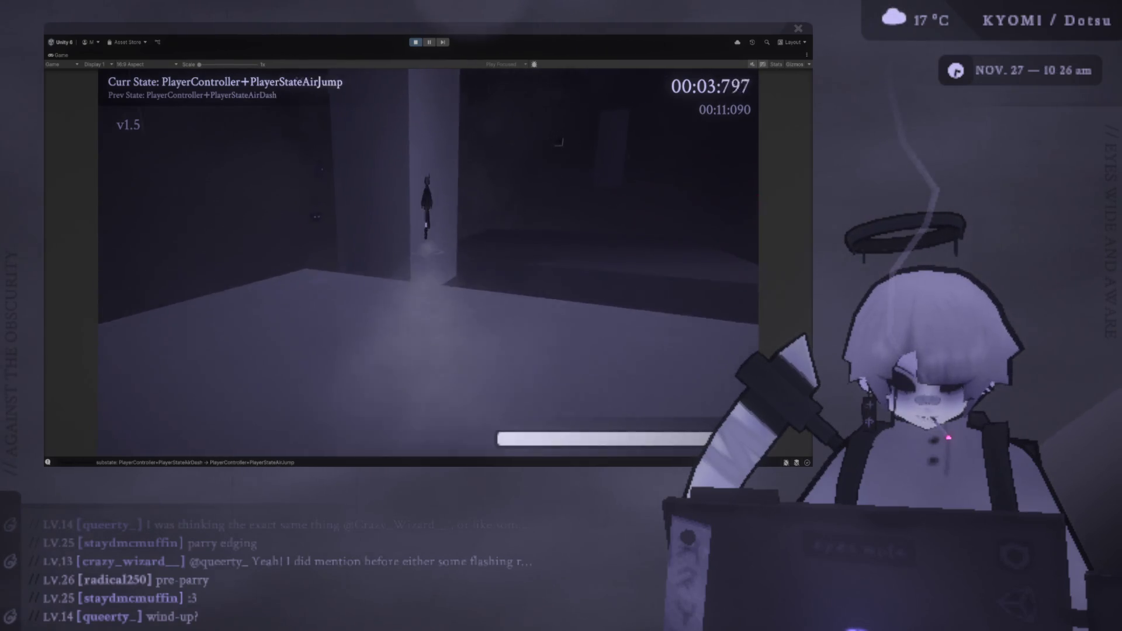
key("shift")
key("e")
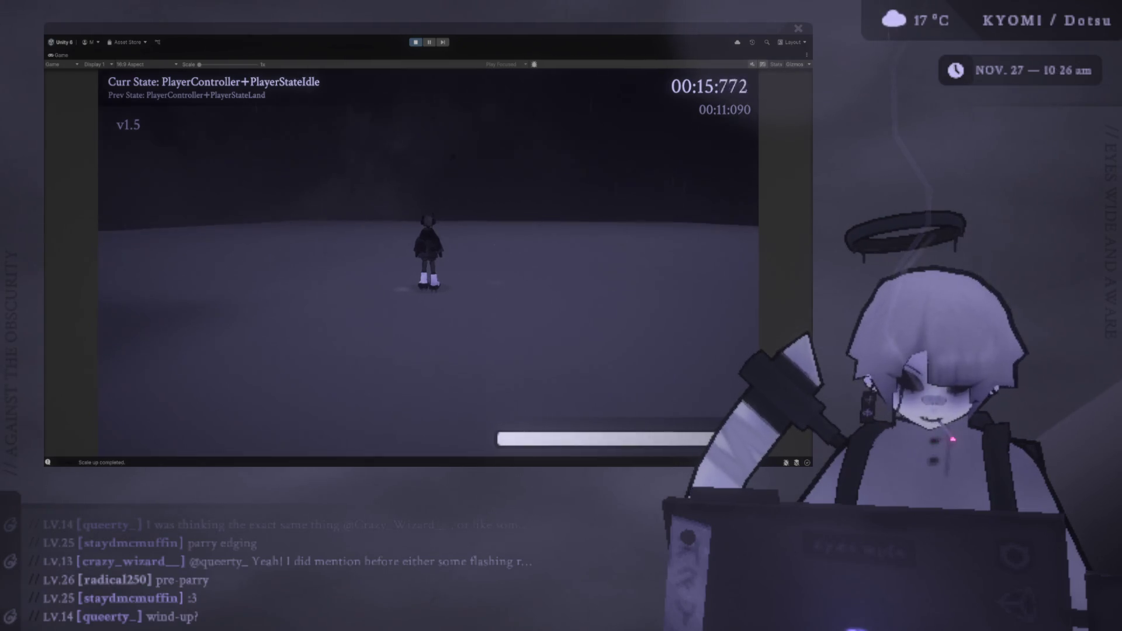
key("r")
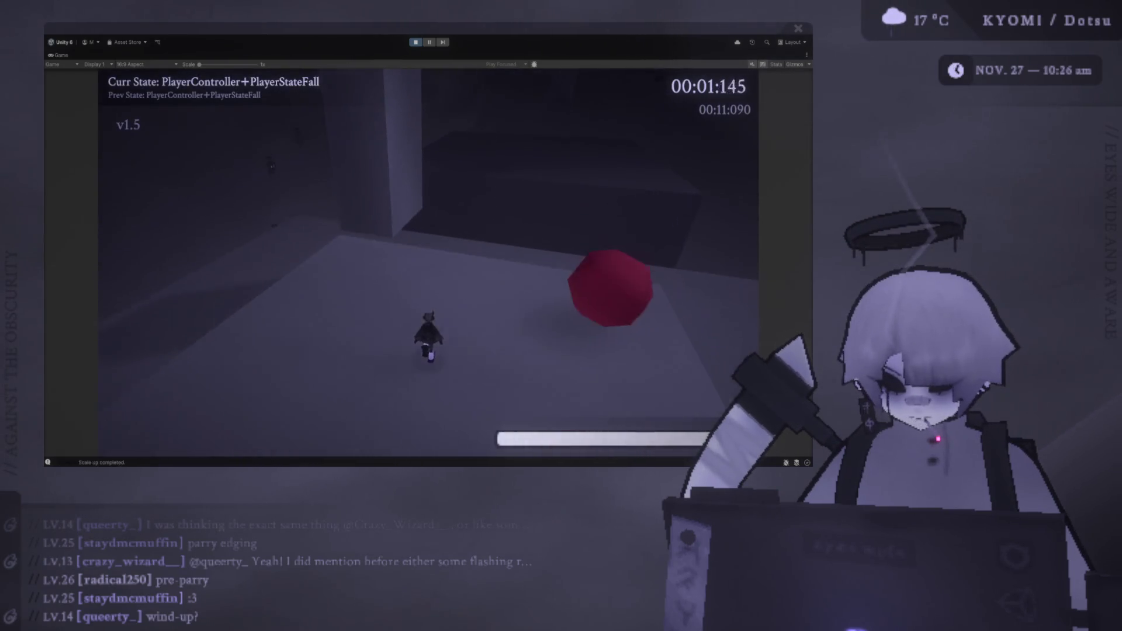
Step: Dash and jump toward the incoming attack, reflect it for Parry Success, and cross to the platform and block
key("shift")
key("space")
key("e")
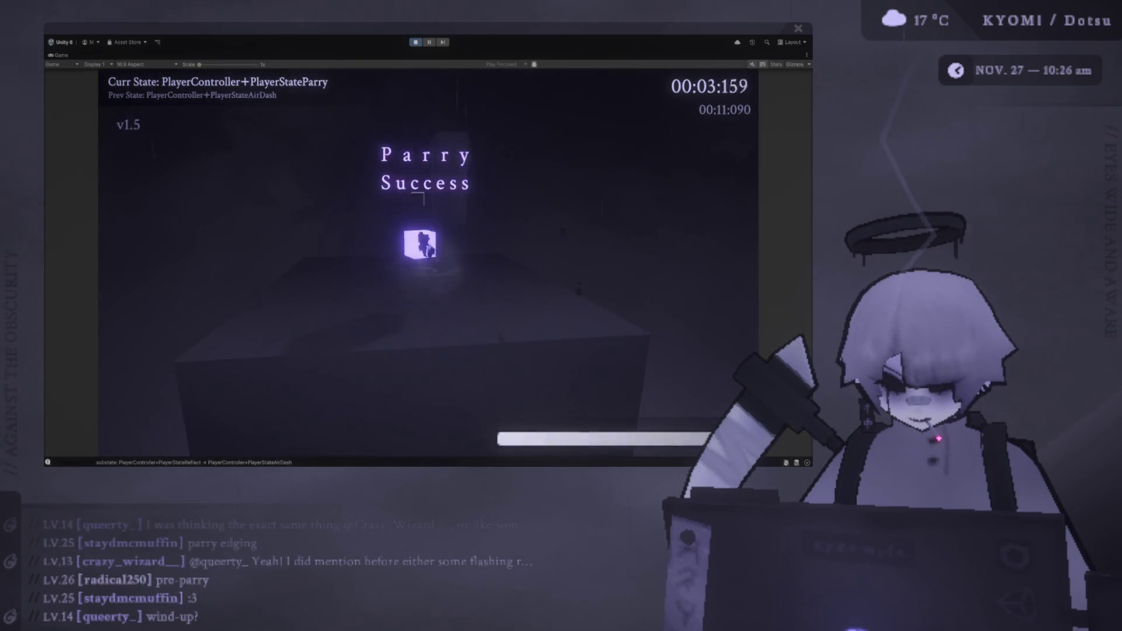
key("e")
key("space")
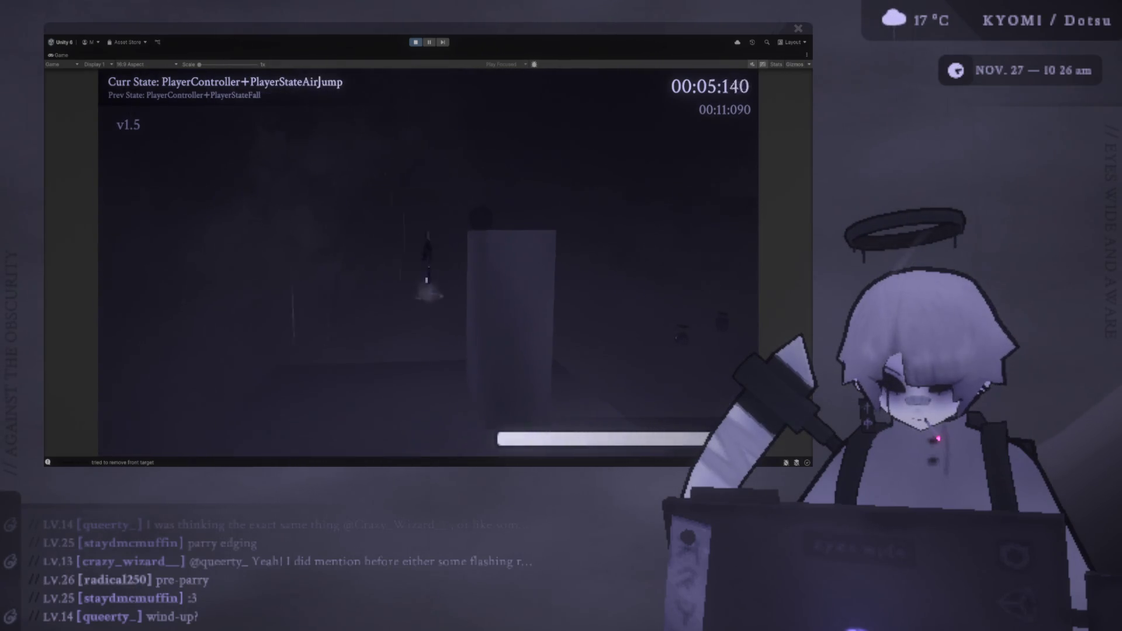
key("shift")
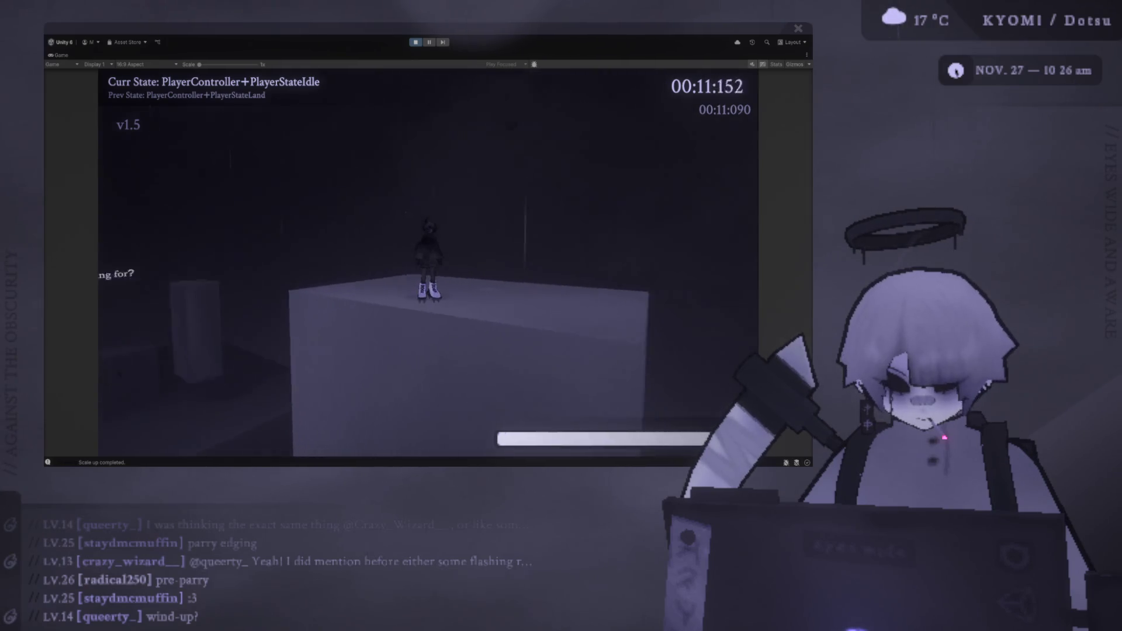
key("w")
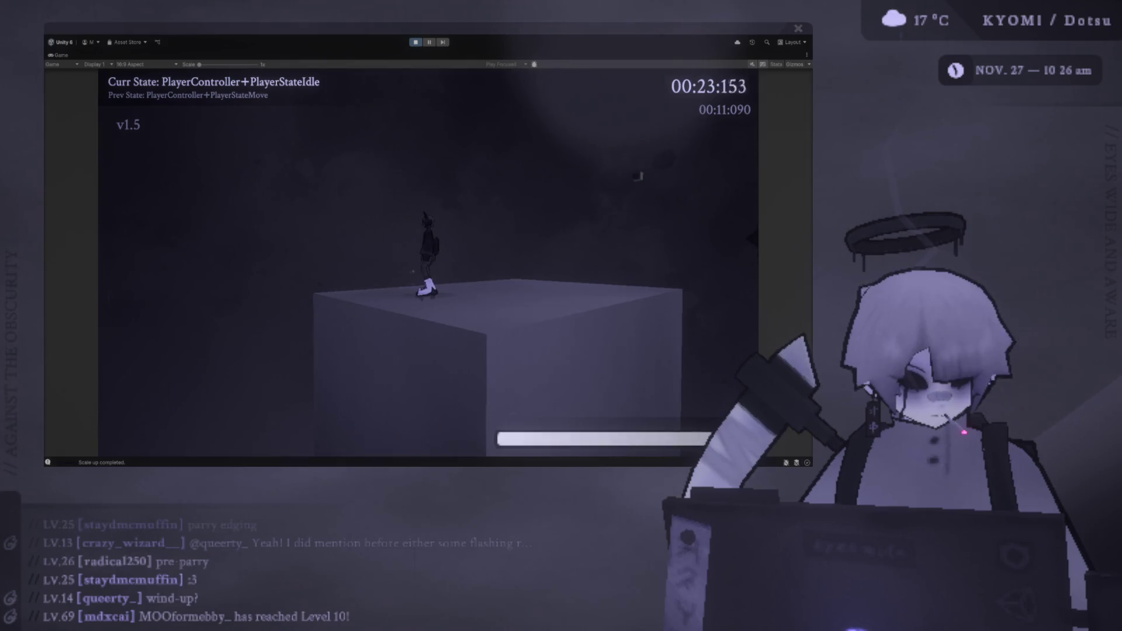
Step: Pause with Escape and resume from the Paused menu several times to confirm it works
key("Escape")
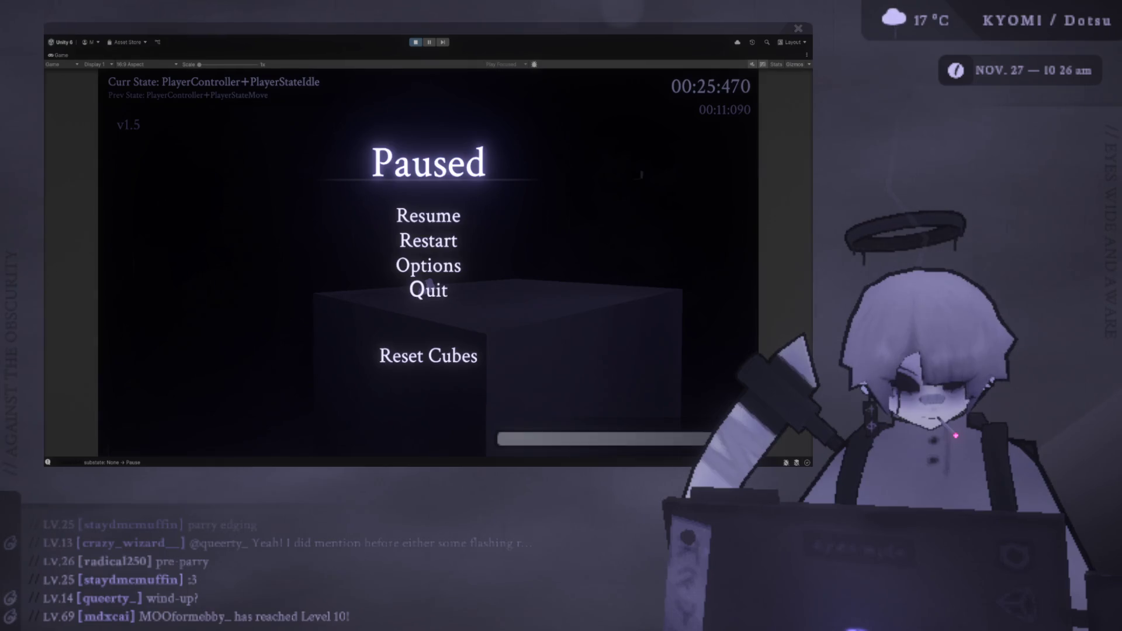
left_click(428, 216)
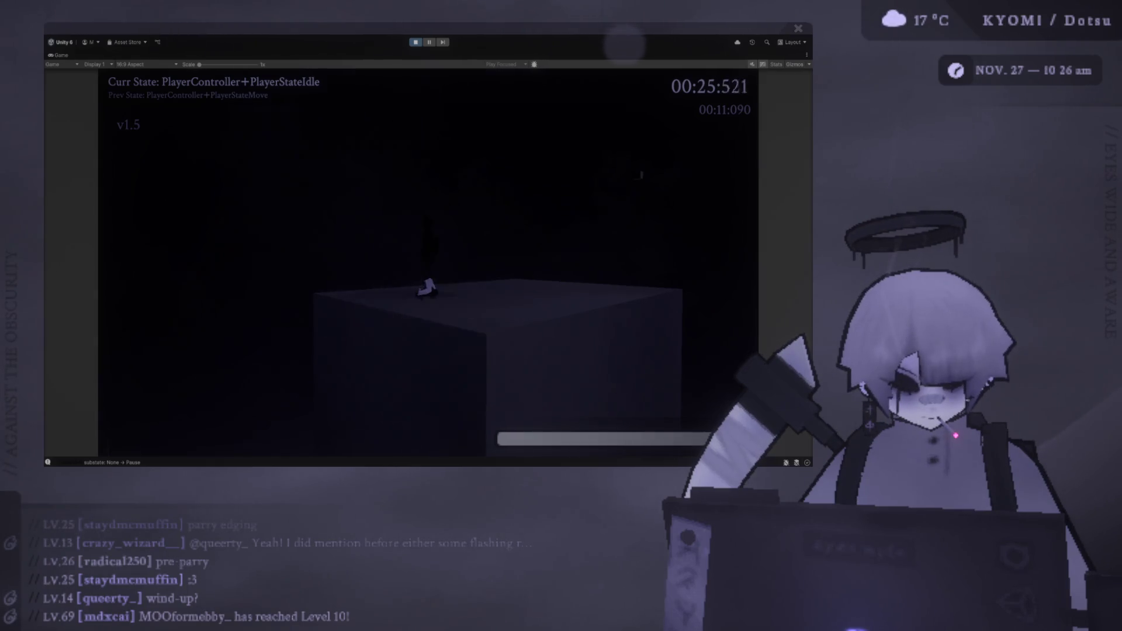
key("Escape")
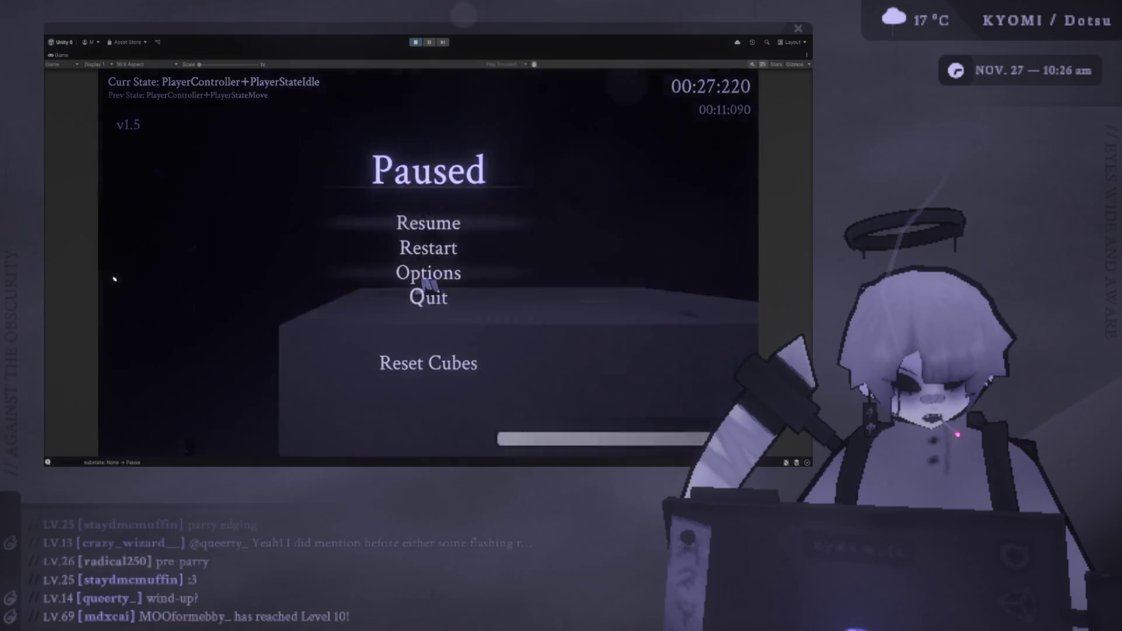
left_click(428, 215)
key("Escape")
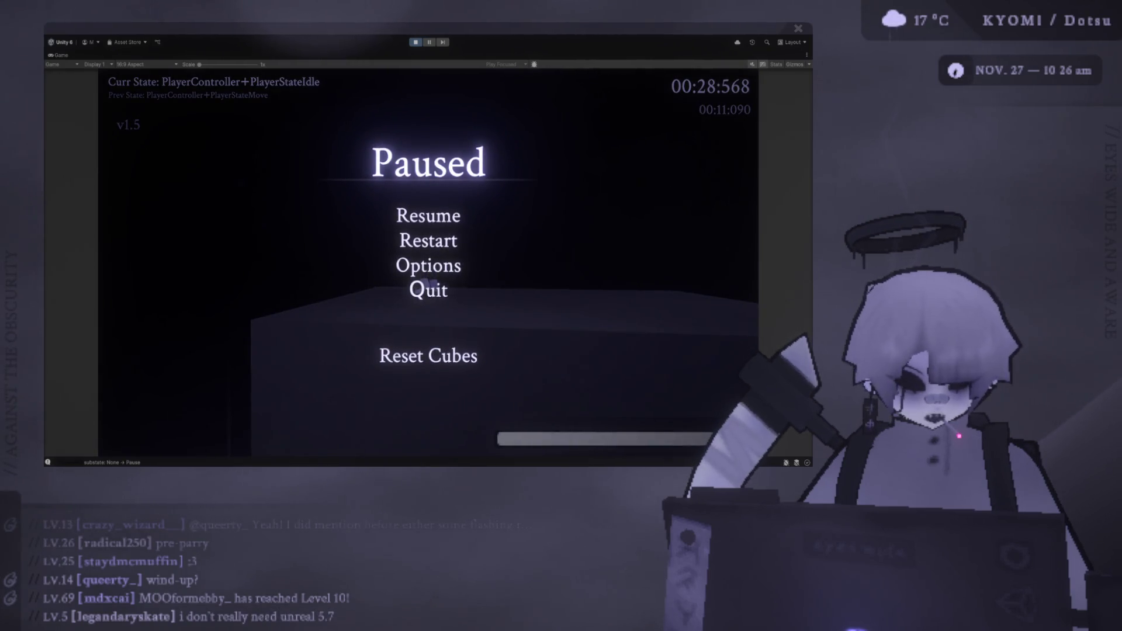
key("Escape")
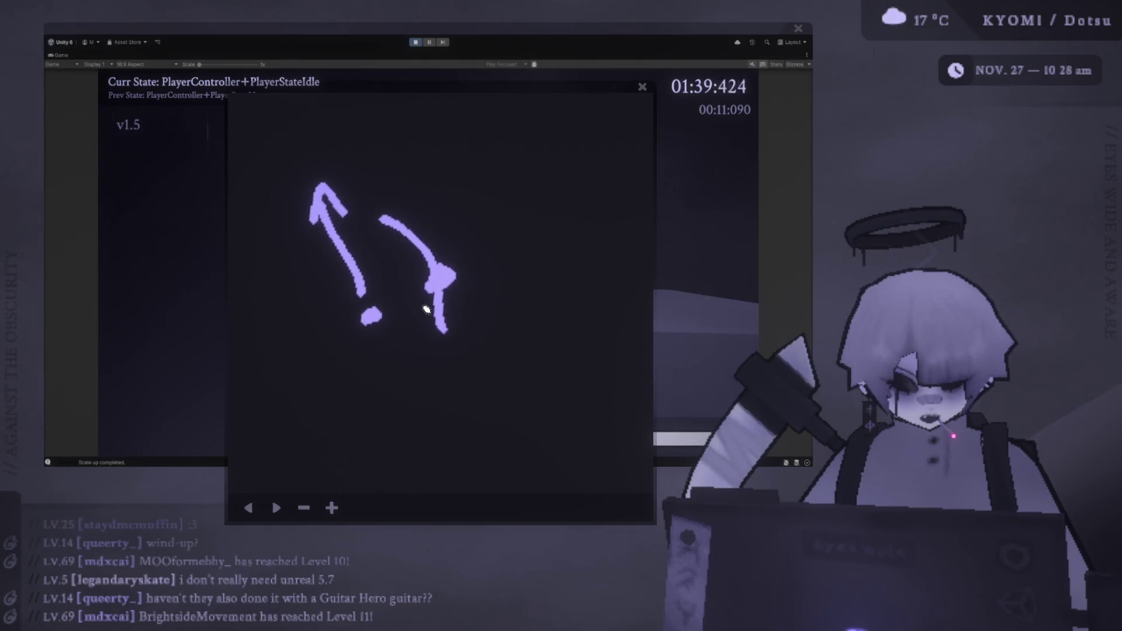
Step: Draw a long diagonal stroke, then undo it along with the looping bottom stroke
left_click_drag(425, 306, 305, 418)
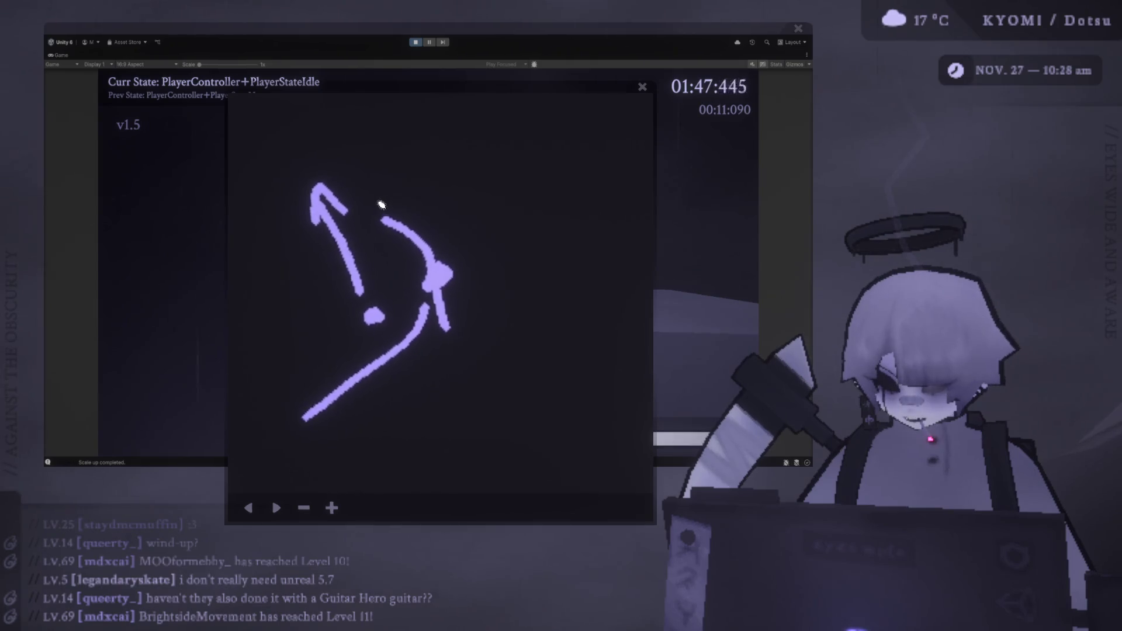
left_click(248, 508)
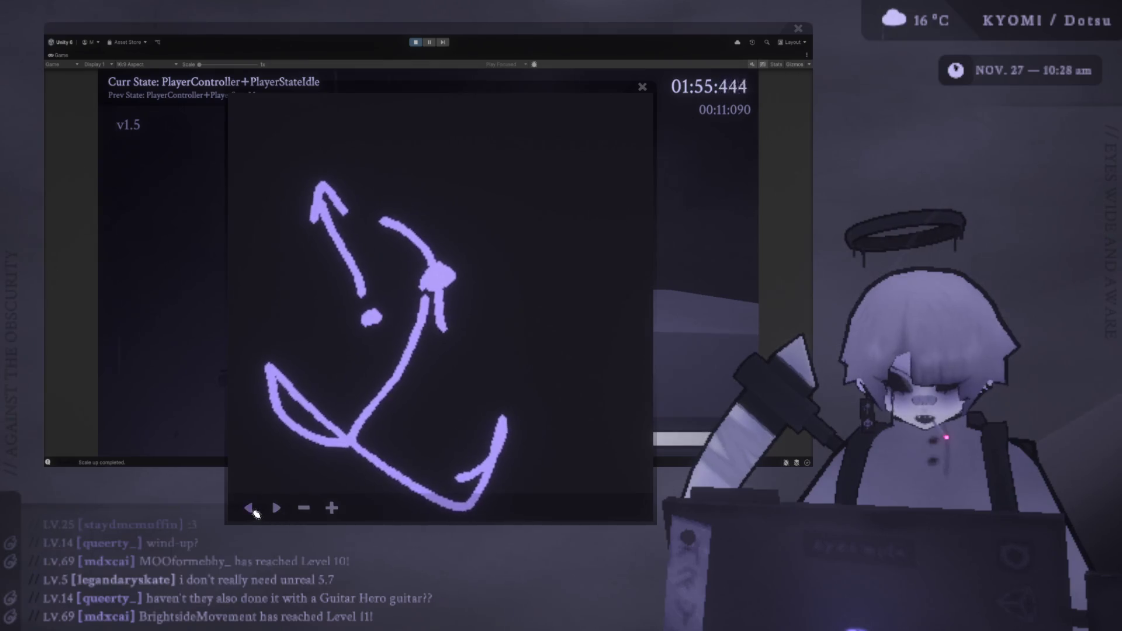
left_click(249, 509)
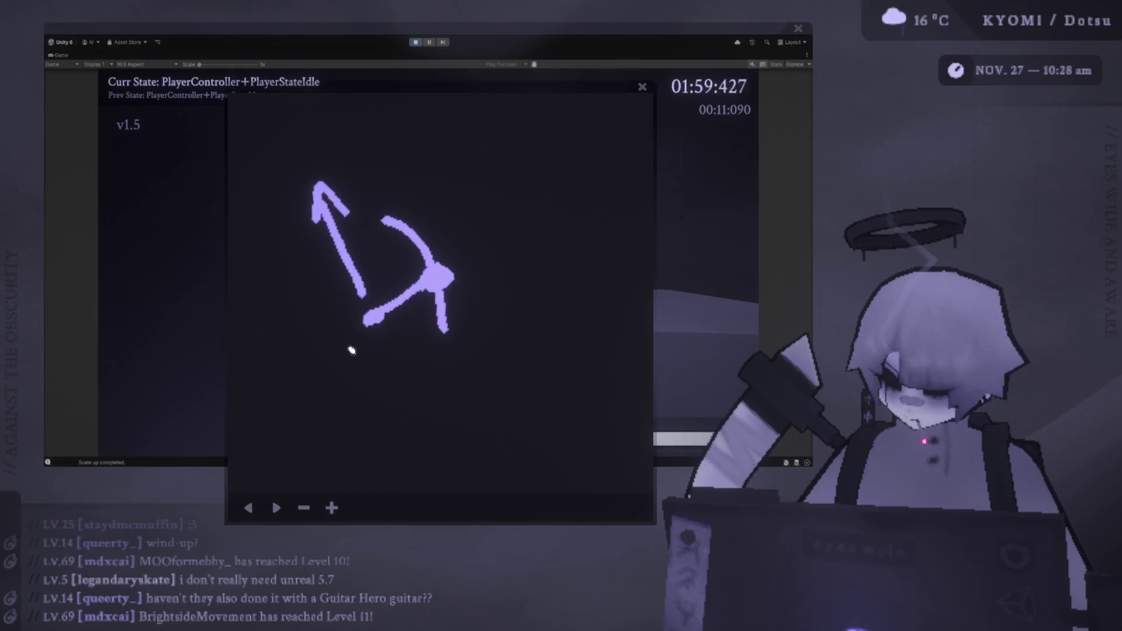
left_click(246, 512)
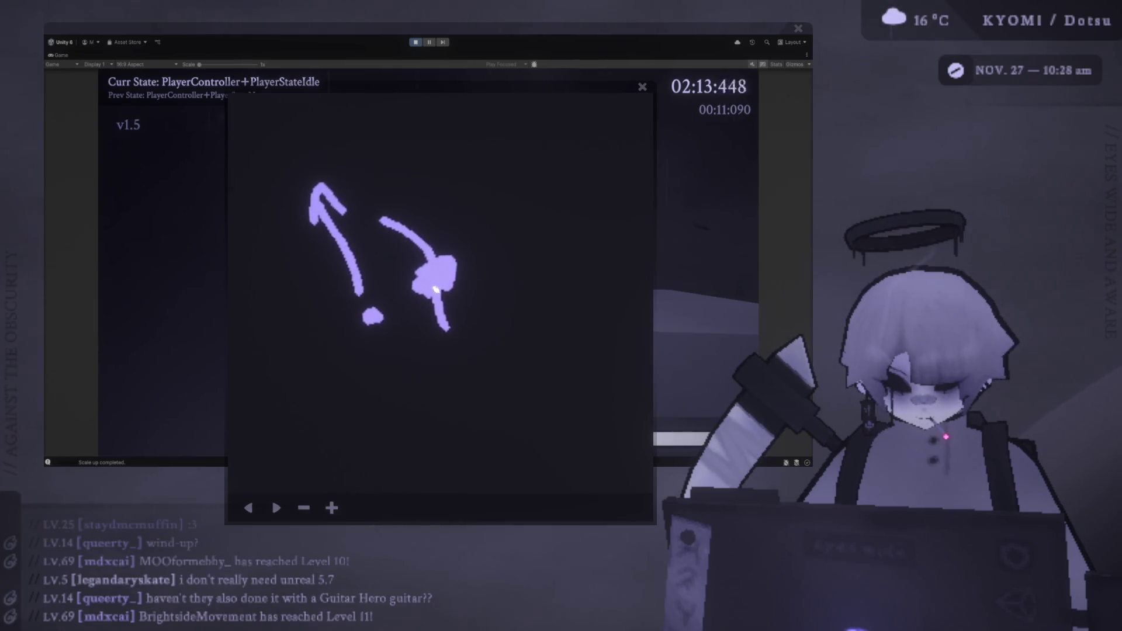
Step: Circle the blob, undo that circle, and bring Unity back to the front
left_click_drag(395, 258, 383, 304)
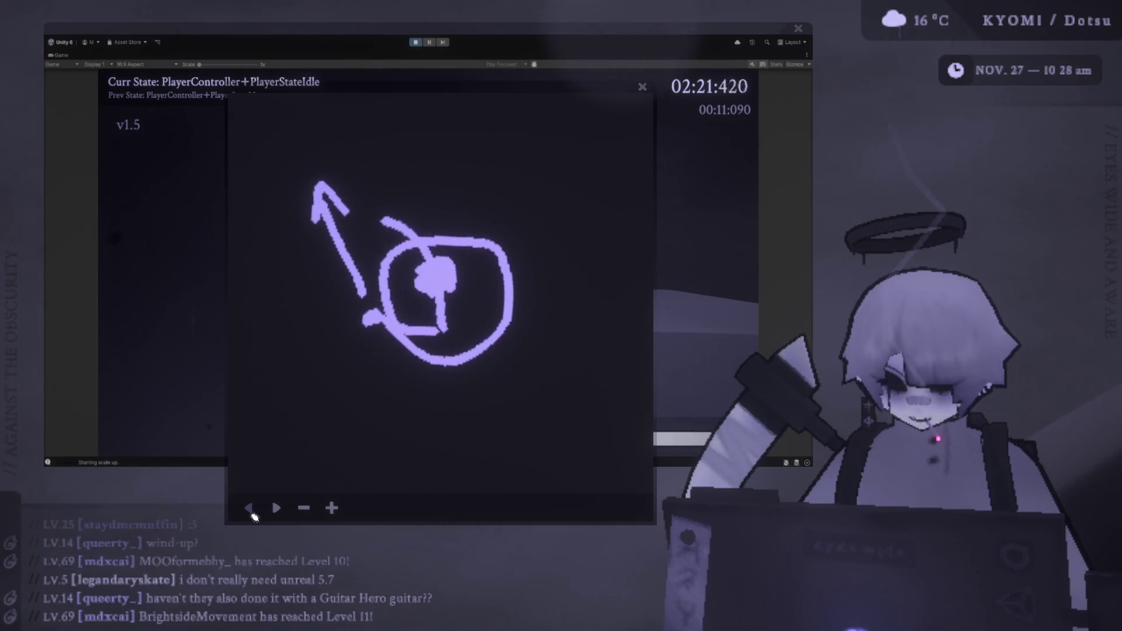
left_click(250, 509)
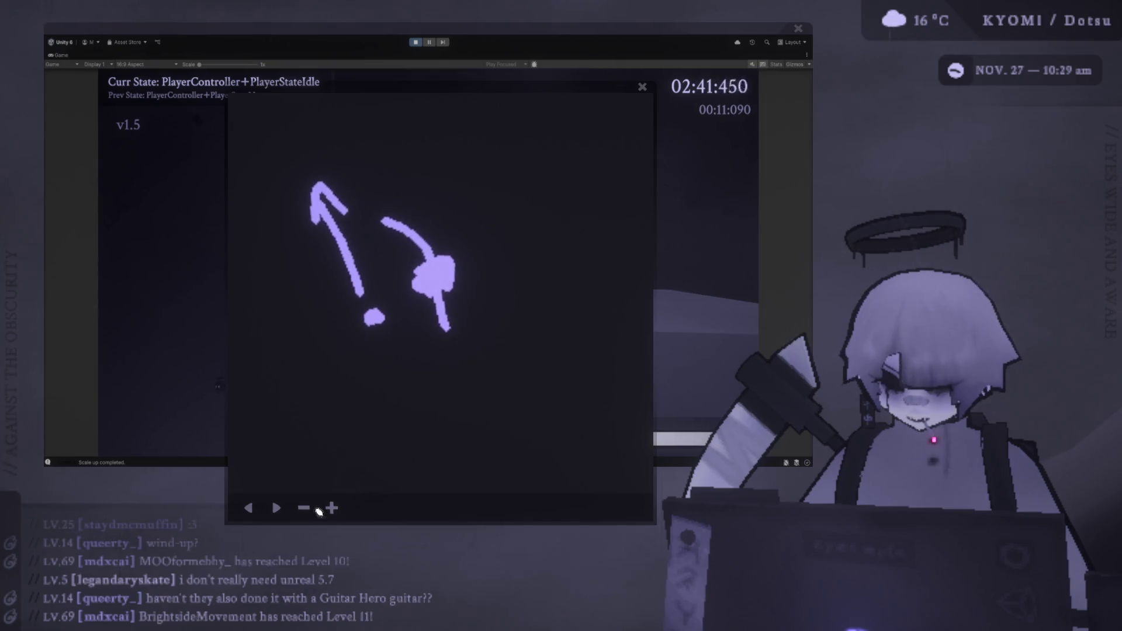
left_click(661, 47)
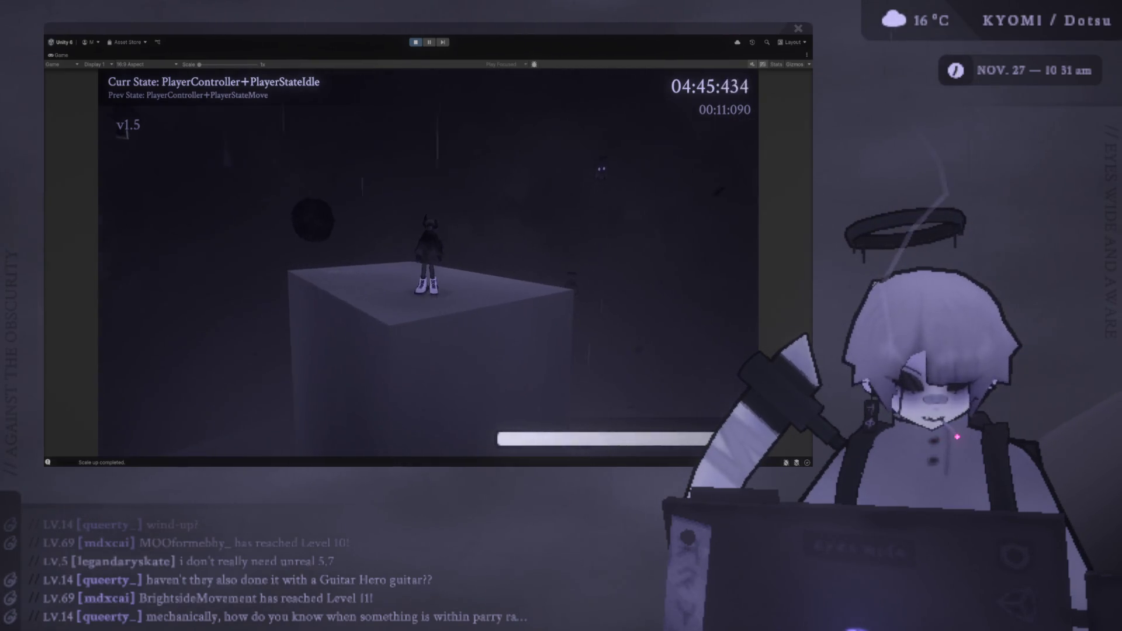
Step: Walk the player around the box, jump down to the lower platform, and parry twice while falling
key("w")
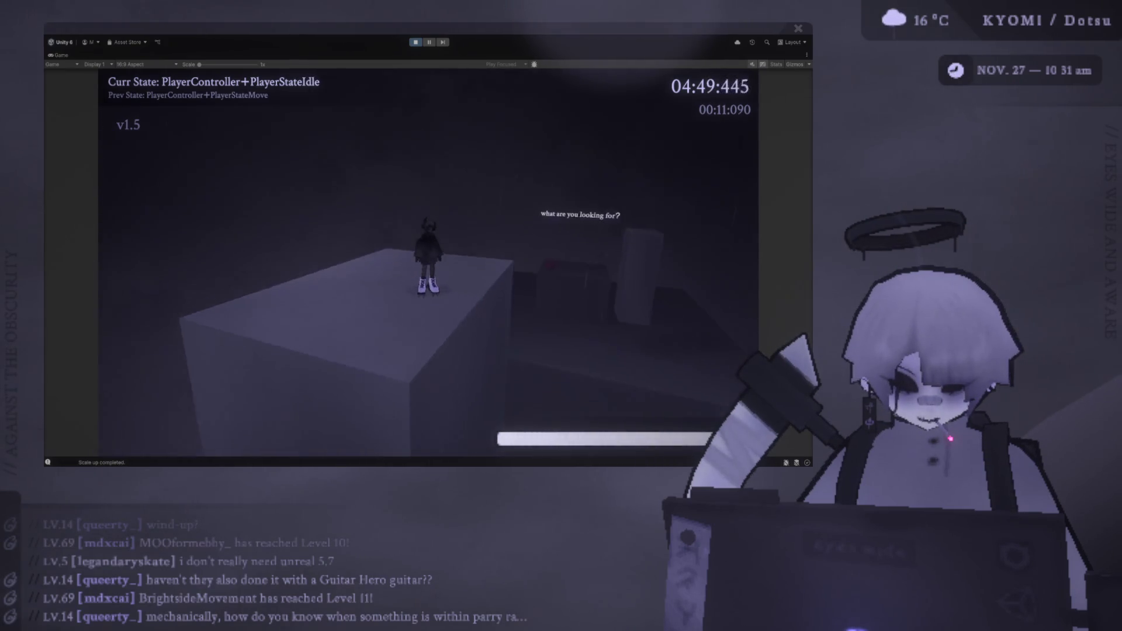
key("w")
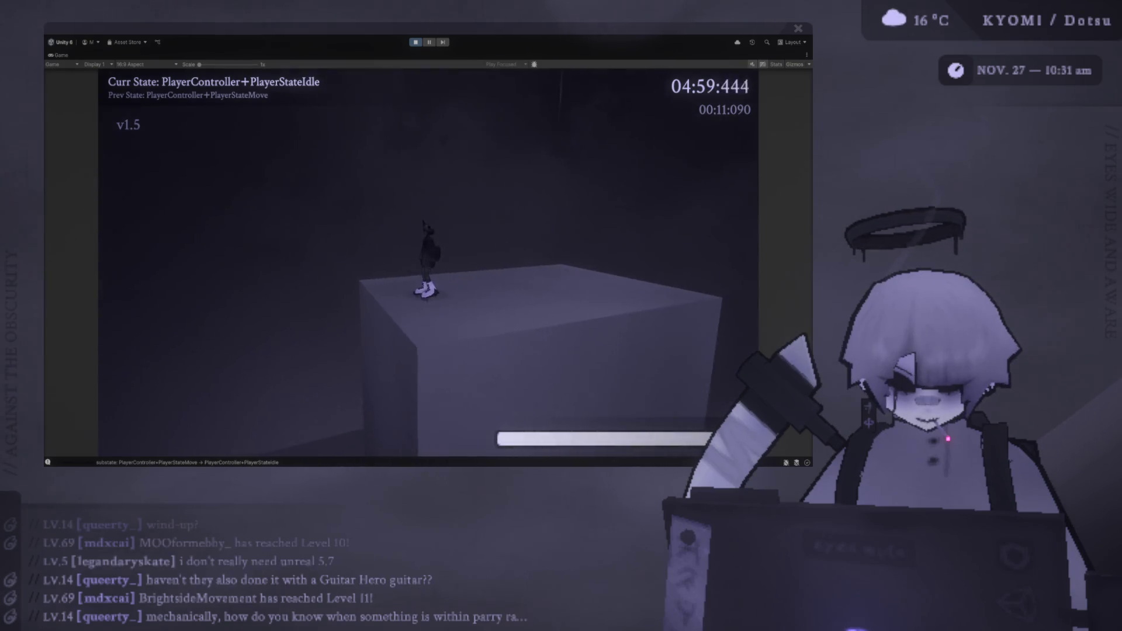
key("space")
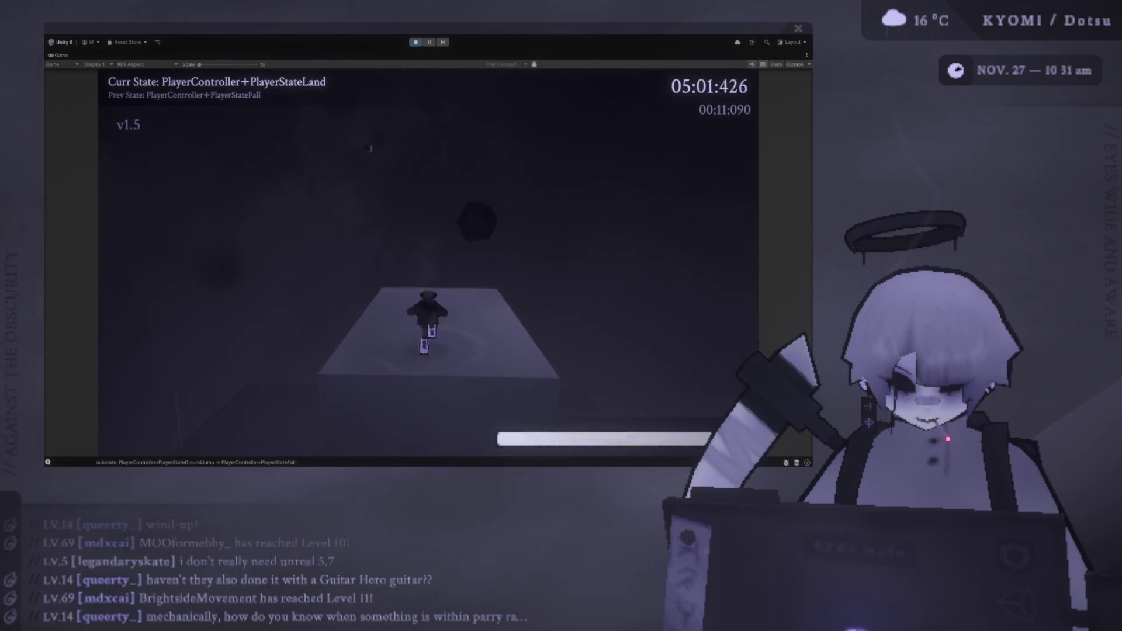
key("space")
key("f")
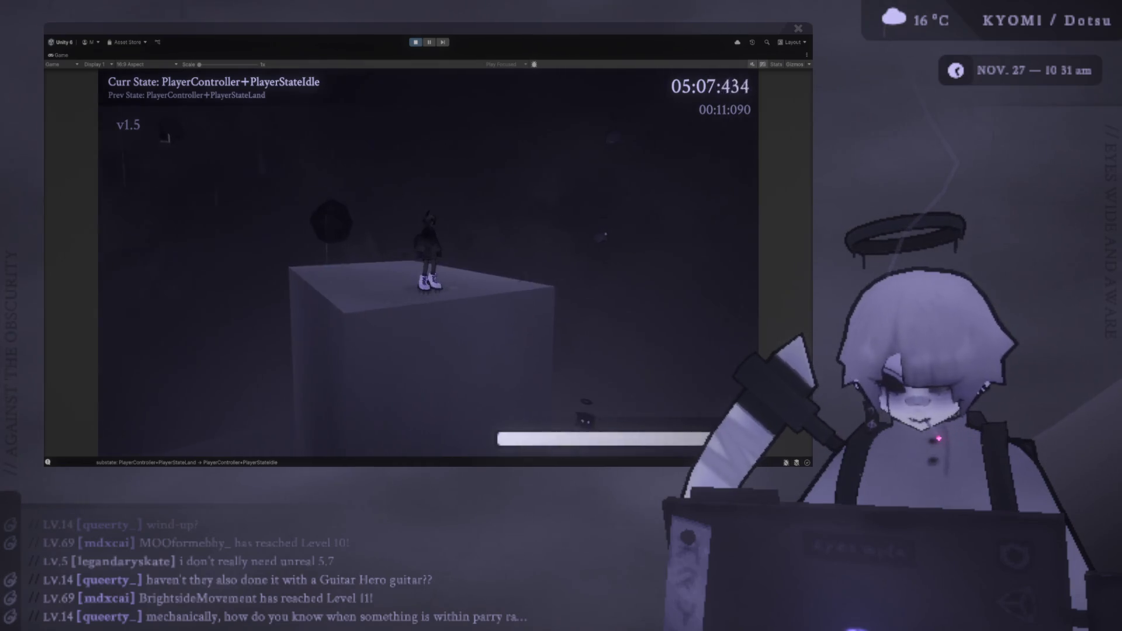
key("w")
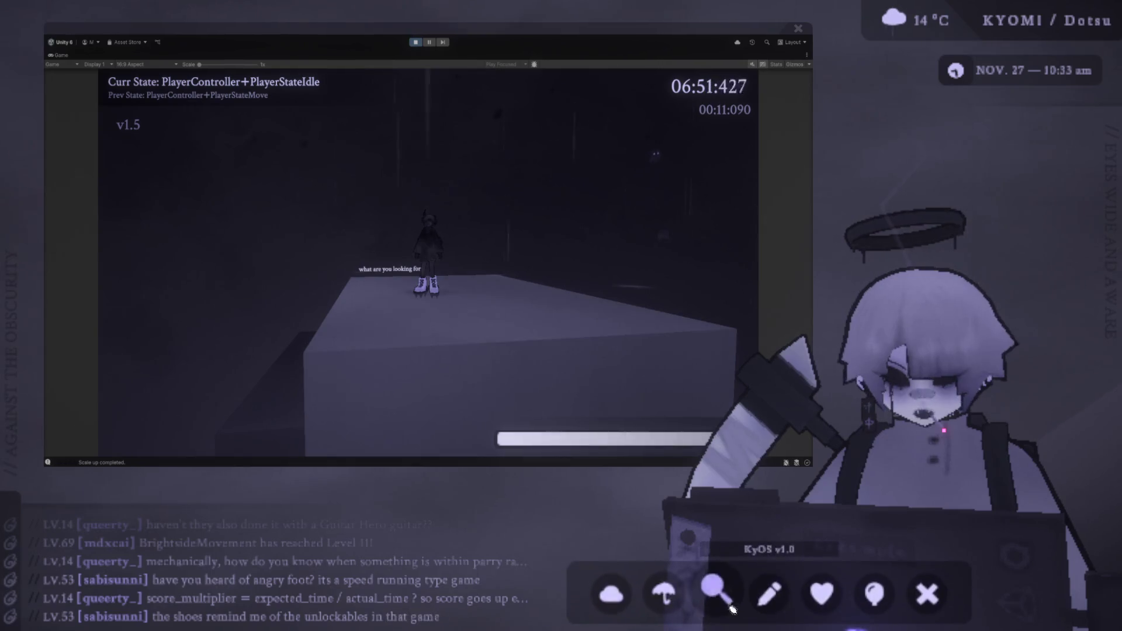
Step: Open the drawing panel from the KyOS dock, move it down over the game, and clear the old doodle
left_click(774, 594)
left_click_drag(433, 87, 443, 150)
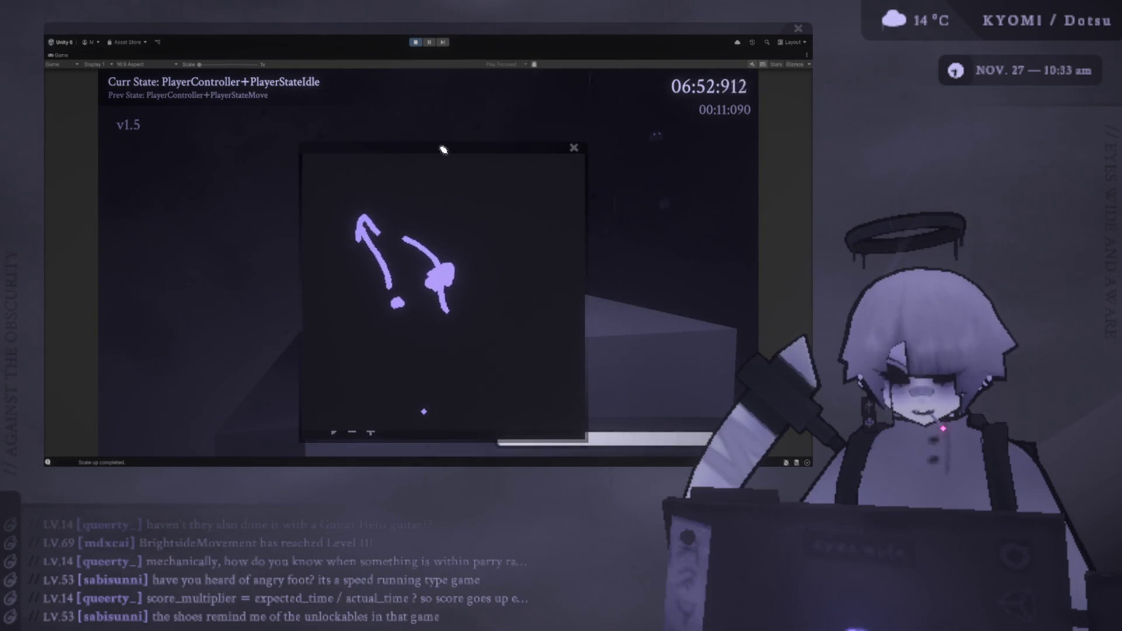
left_click(371, 433)
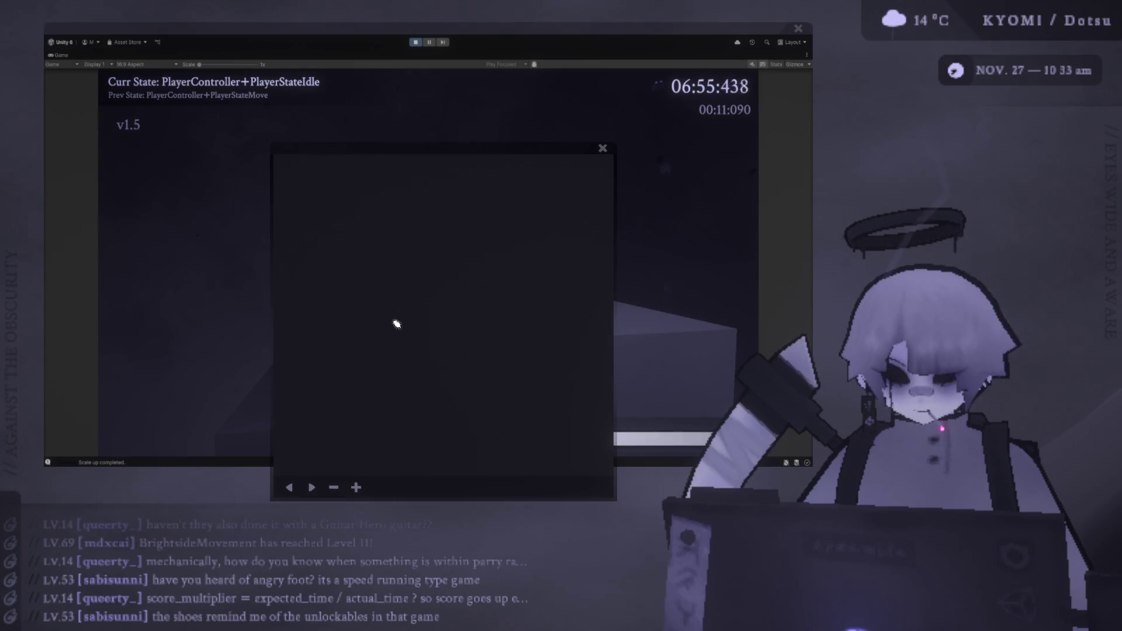
Step: Draw a large circle with a small loop to its upper right, and undo a stray stroke
left_click_drag(330, 356, 321, 346)
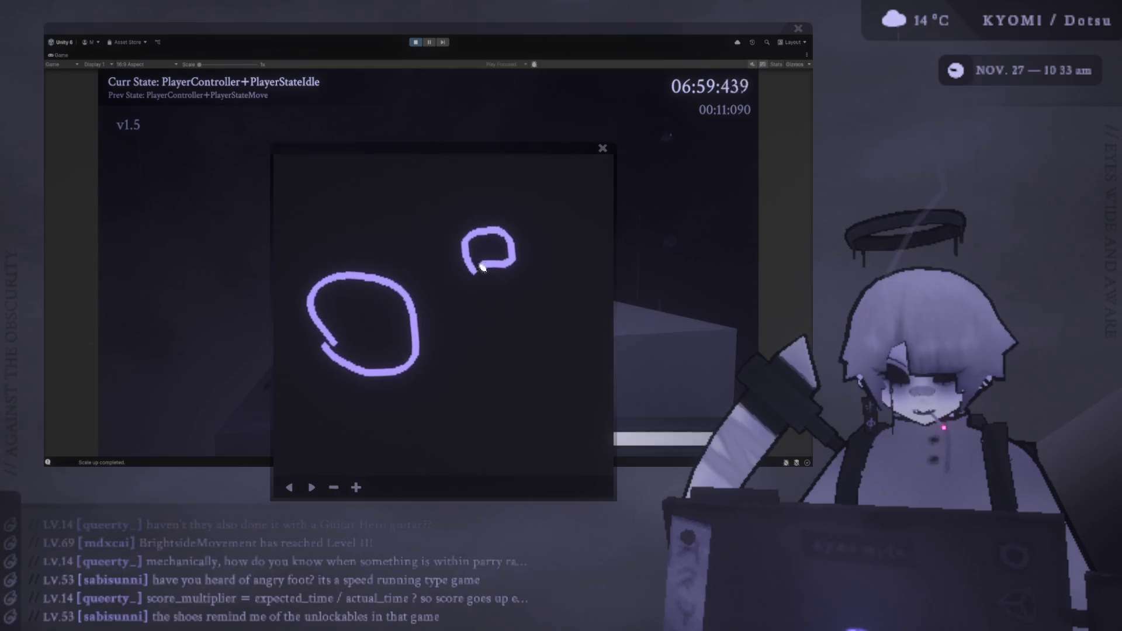
left_click_drag(420, 301, 426, 306)
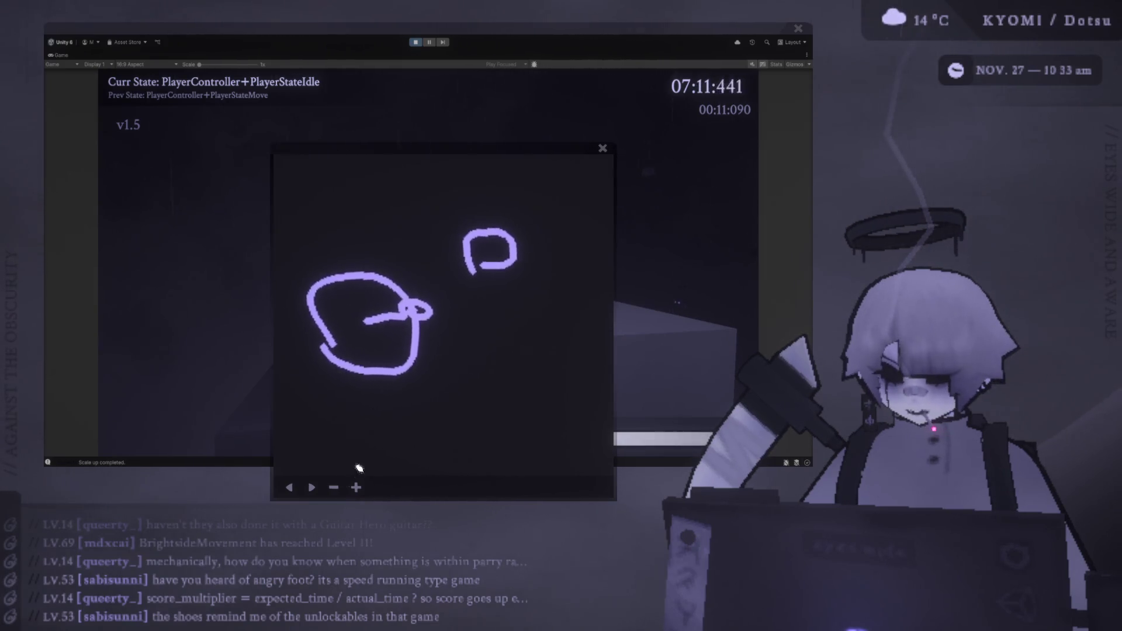
left_click(296, 492)
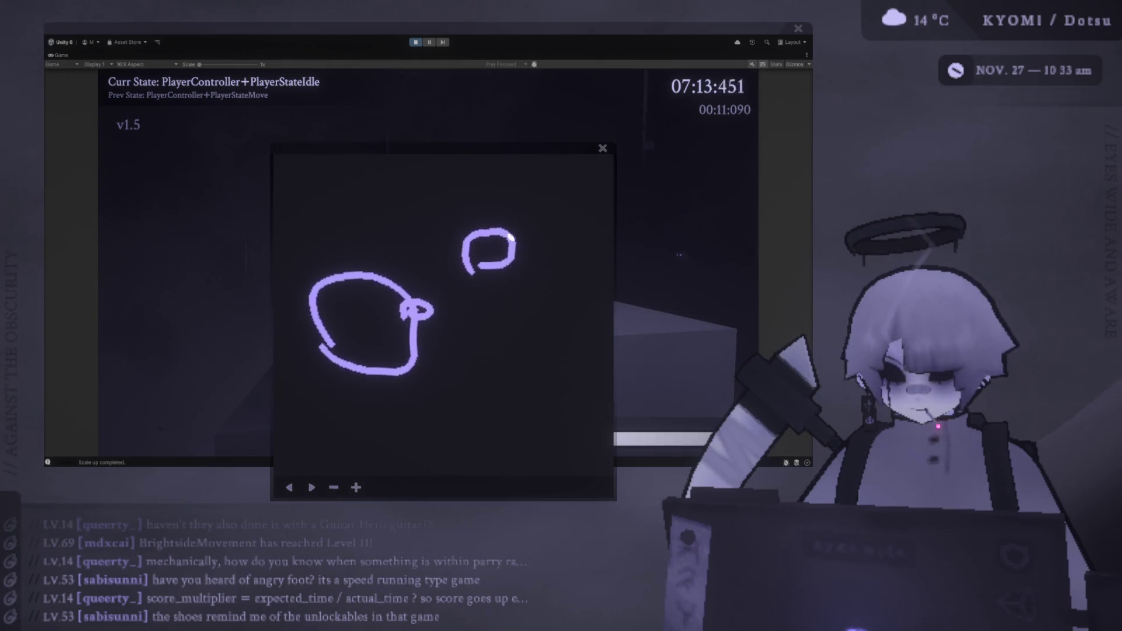
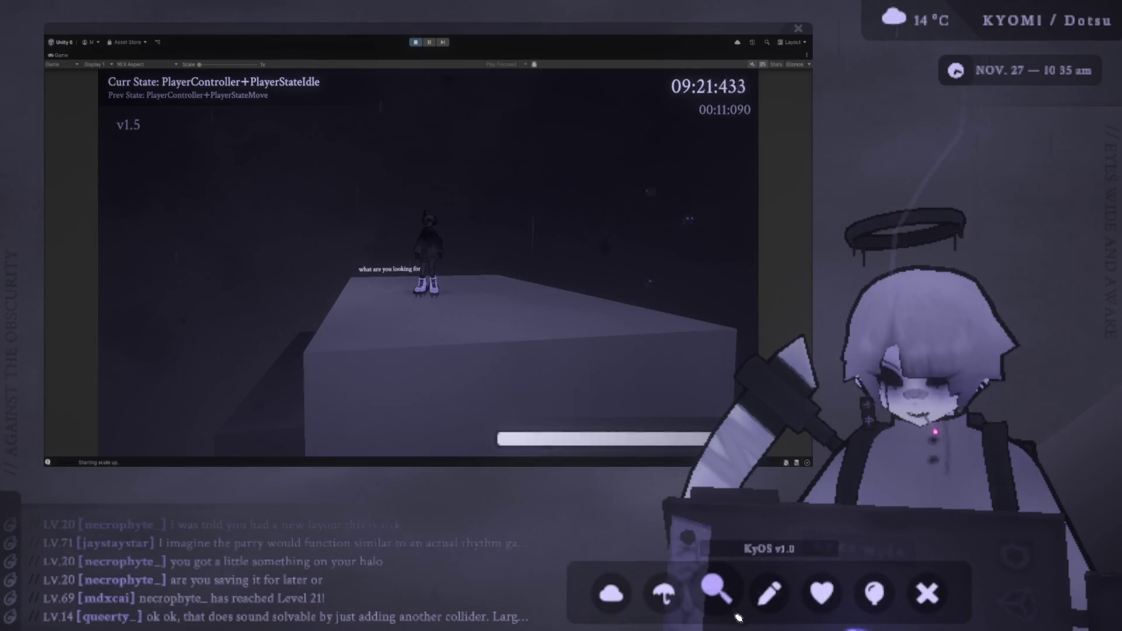
Step: Open the KyOS drawing overlay and reset it to a blank, opaque canvas
left_click(770, 602)
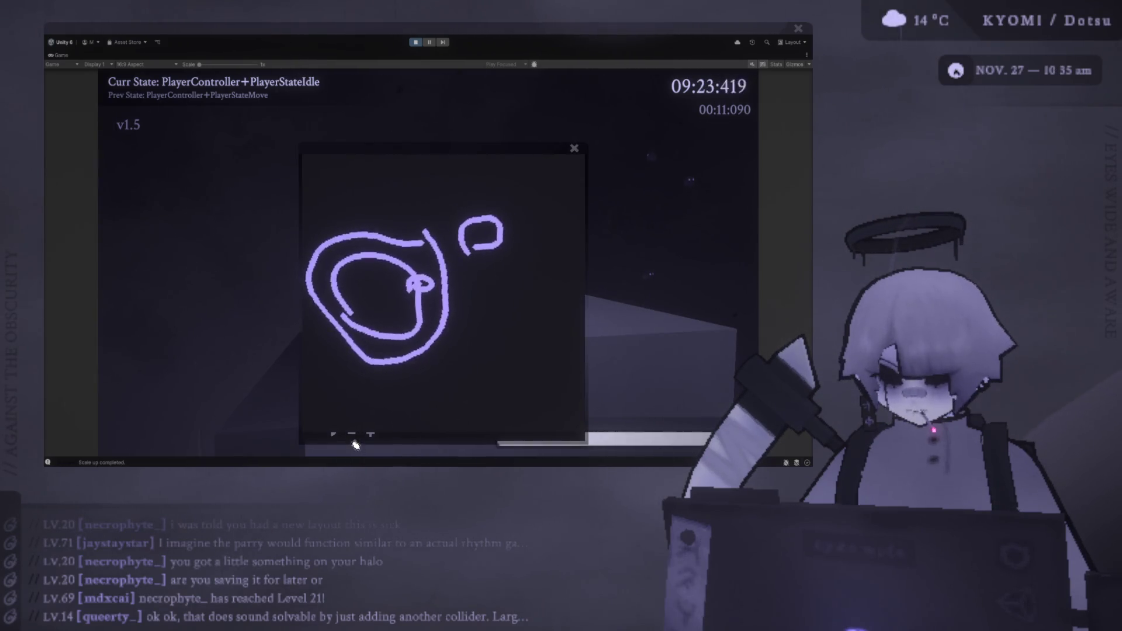
left_click(367, 435)
left_click(349, 513)
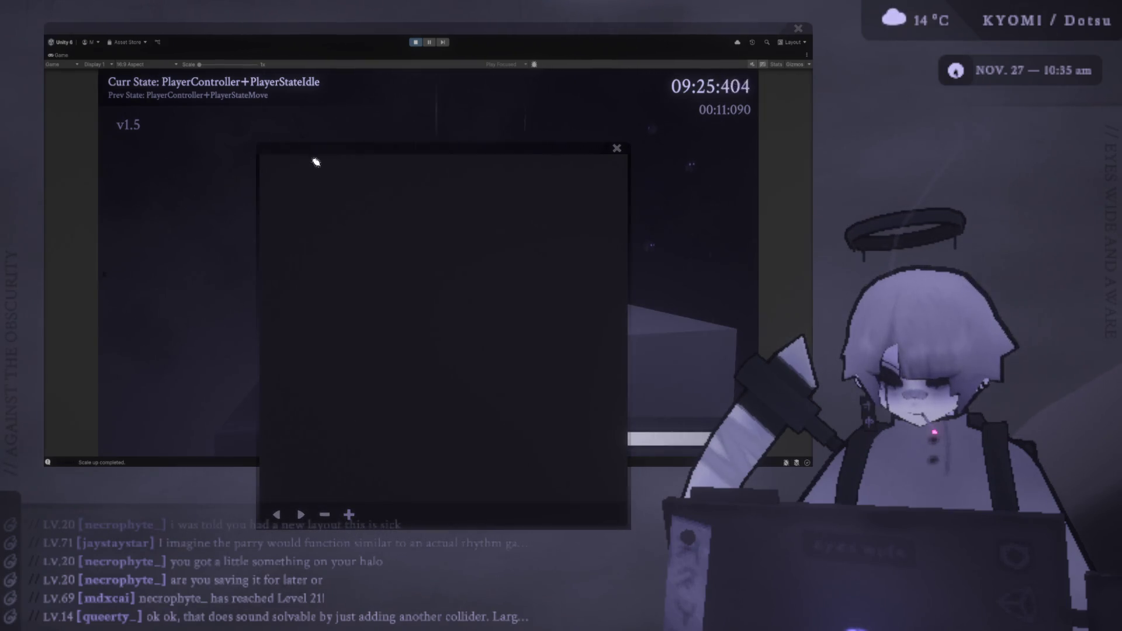
Step: Sketch a box near the top, two arrows below it, and a rectangle at lower right
mouse_move(411, 229)
left_mouse_down()
mouse_move(409, 291)
mouse_move(489, 230)
mouse_move(409, 214)
left_mouse_up()
mouse_move(431, 319)
left_mouse_down()
mouse_move(358, 408)
mouse_move(347, 395)
mouse_move(373, 425)
left_mouse_up()
mouse_move(447, 321)
left_mouse_down()
mouse_move(496, 400)
mouse_move(517, 405)
left_mouse_up()
mouse_move(486, 459)
left_mouse_down()
mouse_move(480, 500)
mouse_move(584, 459)
mouse_move(491, 462)
left_mouse_up()
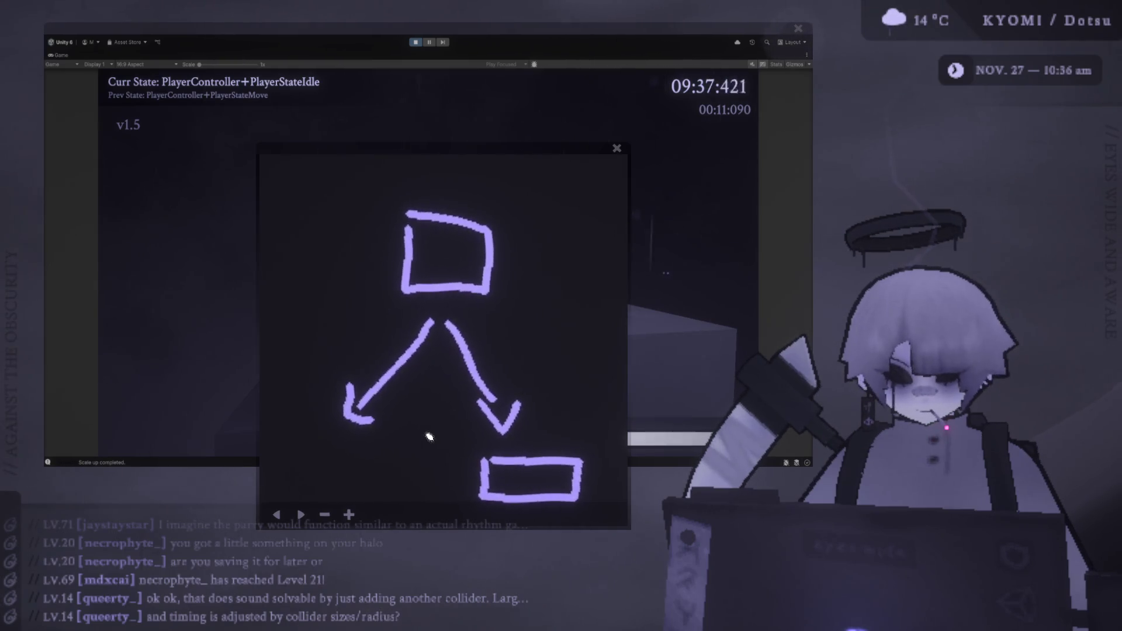
Step: Wipe the old sketch, restore the opaque page, and draw the top box
left_click(325, 515)
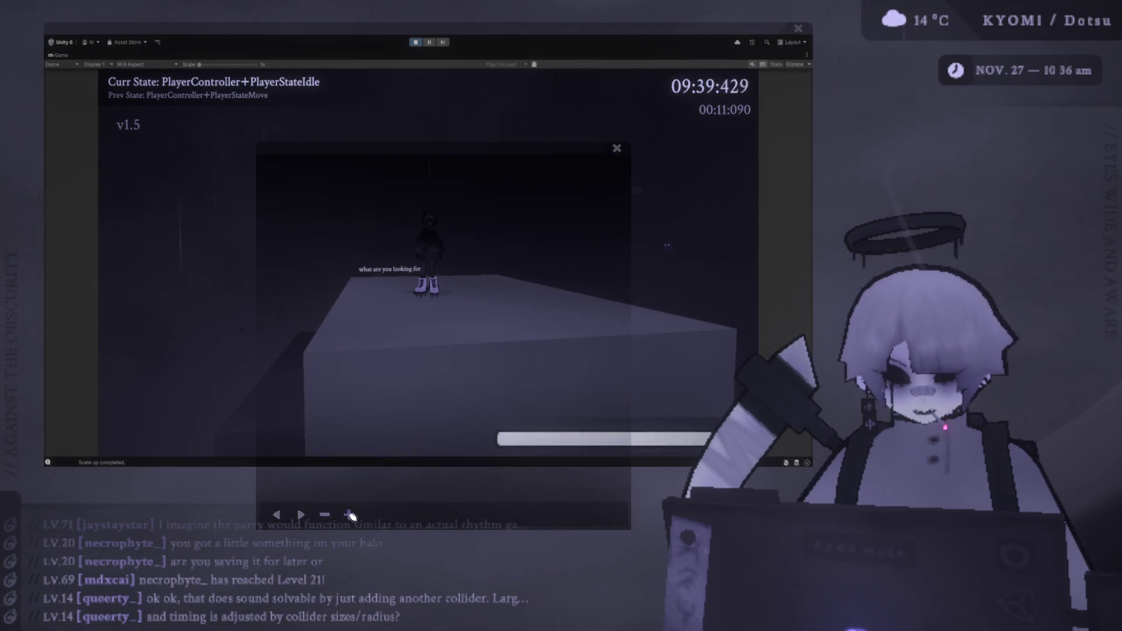
left_click(349, 514)
left_click_drag(403, 178, 408, 227)
left_click_drag(464, 177, 405, 173)
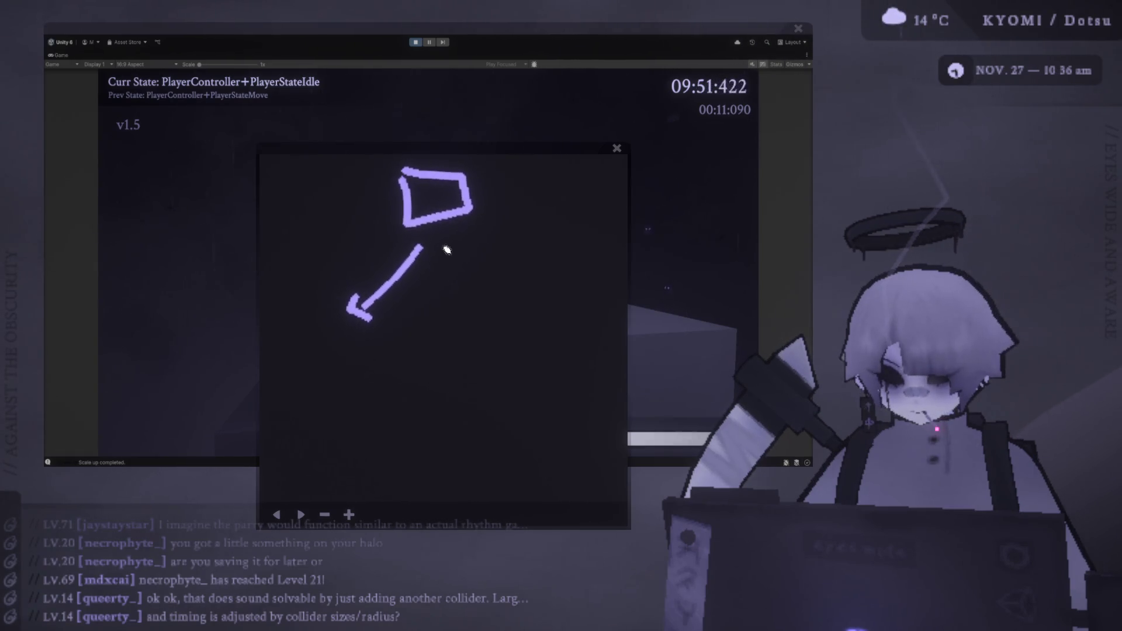
Step: Draw an arrow down from the top box, two branches below the lower box, and an entry arrow
mouse_move(444, 247)
left_mouse_down()
mouse_move(498, 394)
mouse_move(570, 342)
mouse_move(492, 344)
left_mouse_up()
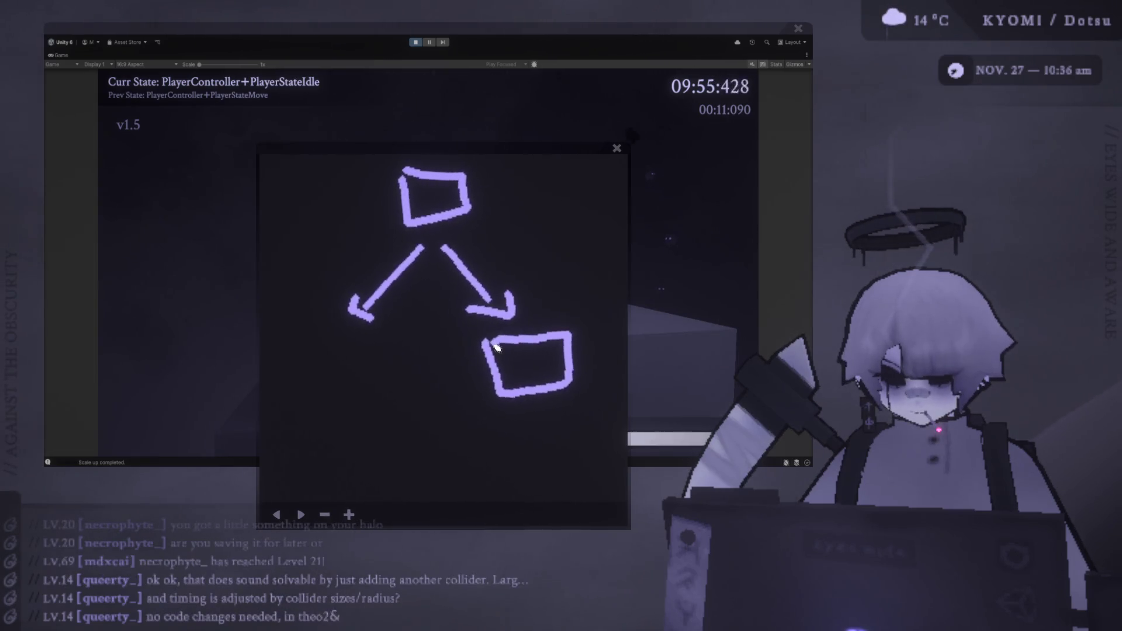
left_click_drag(519, 416, 458, 465)
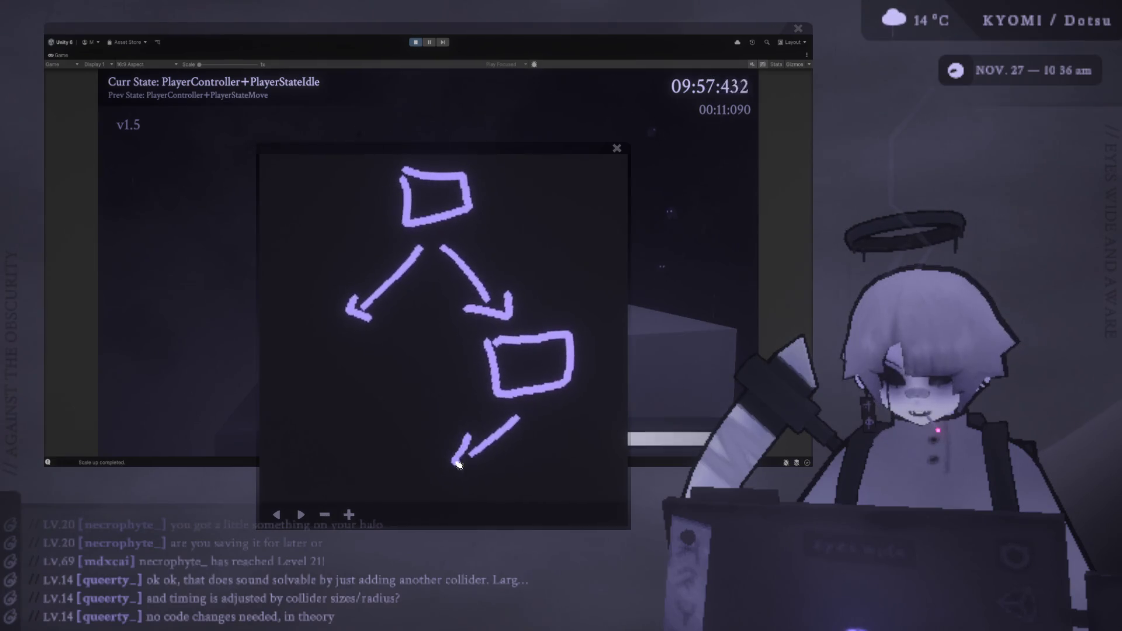
mouse_move(538, 421)
left_mouse_down()
mouse_move(579, 476)
mouse_move(591, 462)
left_mouse_up()
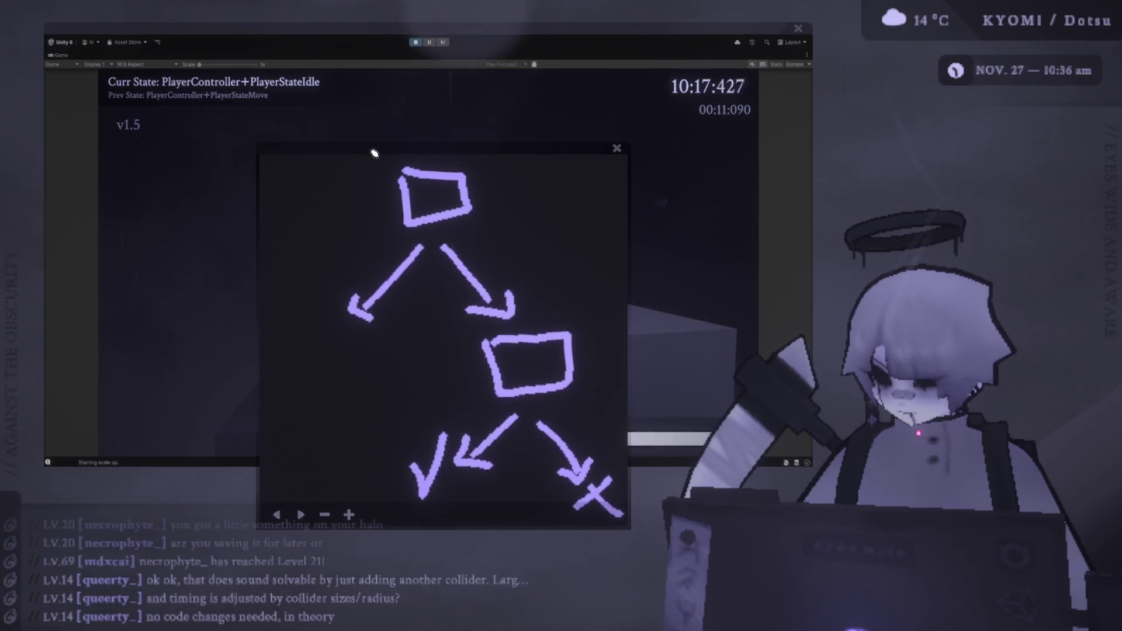
mouse_move(315, 201)
left_mouse_down()
mouse_move(369, 192)
mouse_move(351, 206)
left_mouse_up()
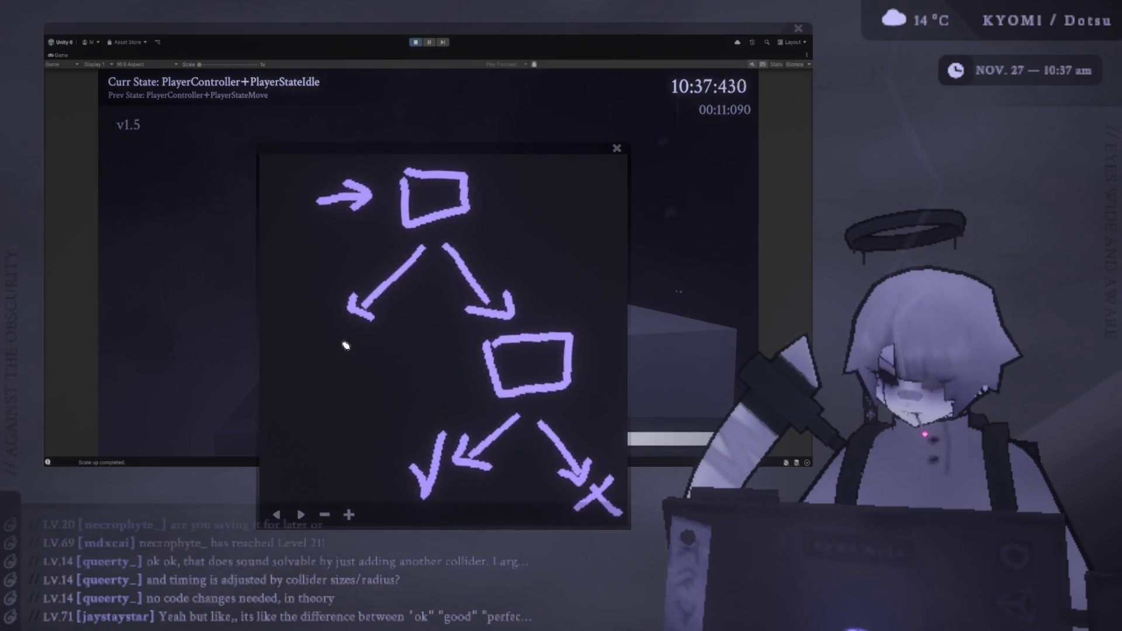
Step: Try extra arrow strokes, undo them, and add an arrowhead to the lower left arrow
mouse_move(334, 332)
left_mouse_down()
mouse_move(302, 361)
mouse_move(319, 366)
left_mouse_up()
left_click(278, 515)
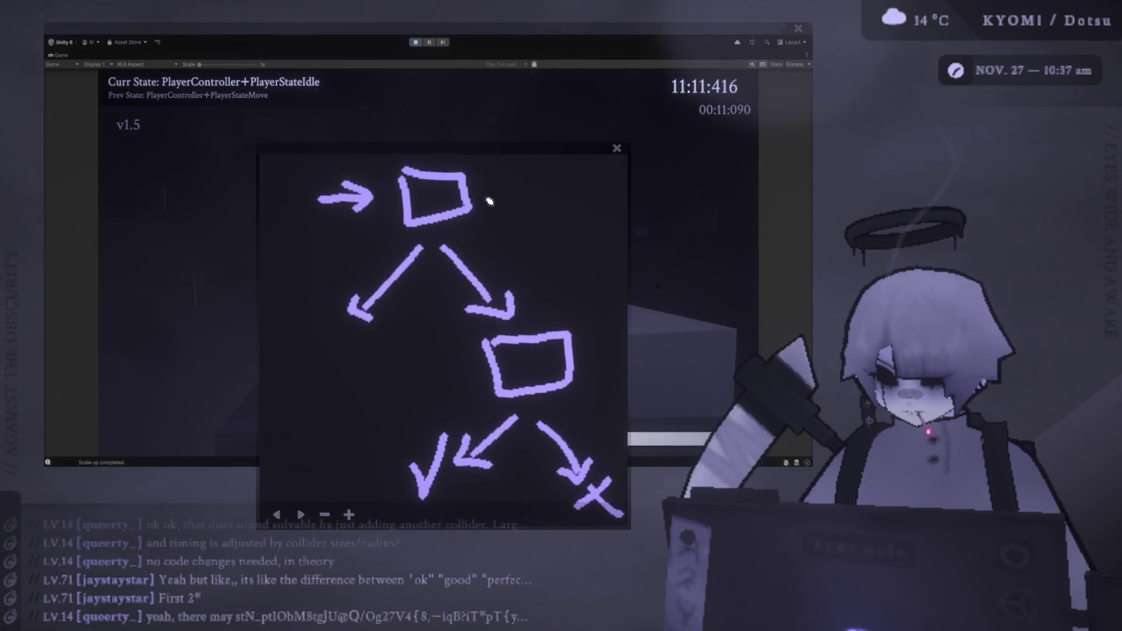
mouse_move(502, 216)
left_mouse_down()
mouse_move(543, 297)
mouse_move(538, 277)
left_mouse_up()
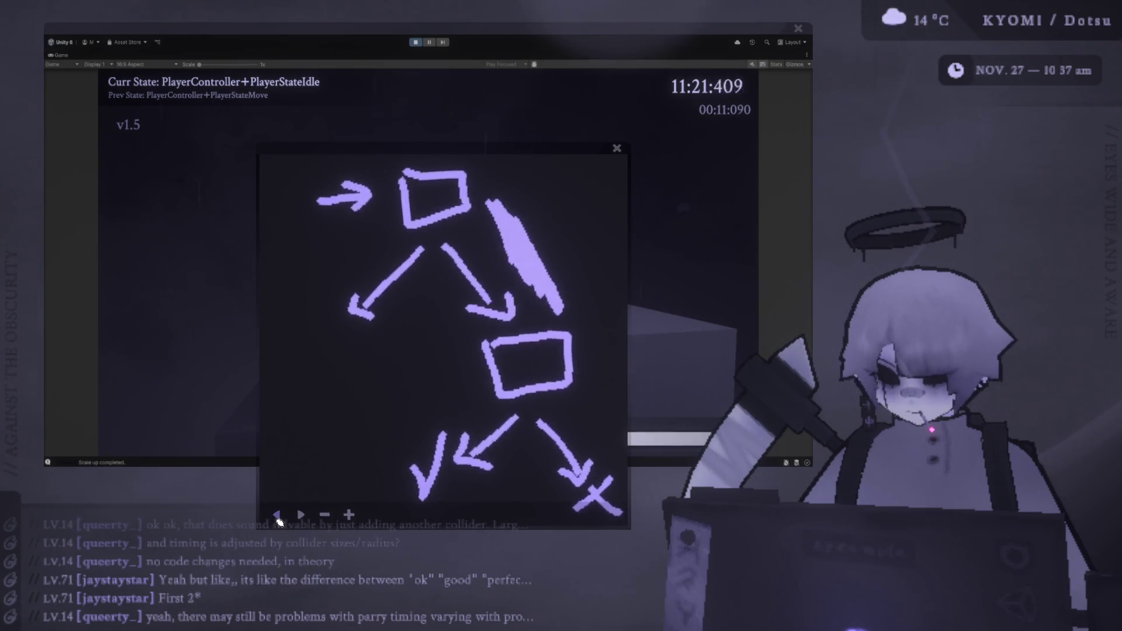
left_click(277, 515)
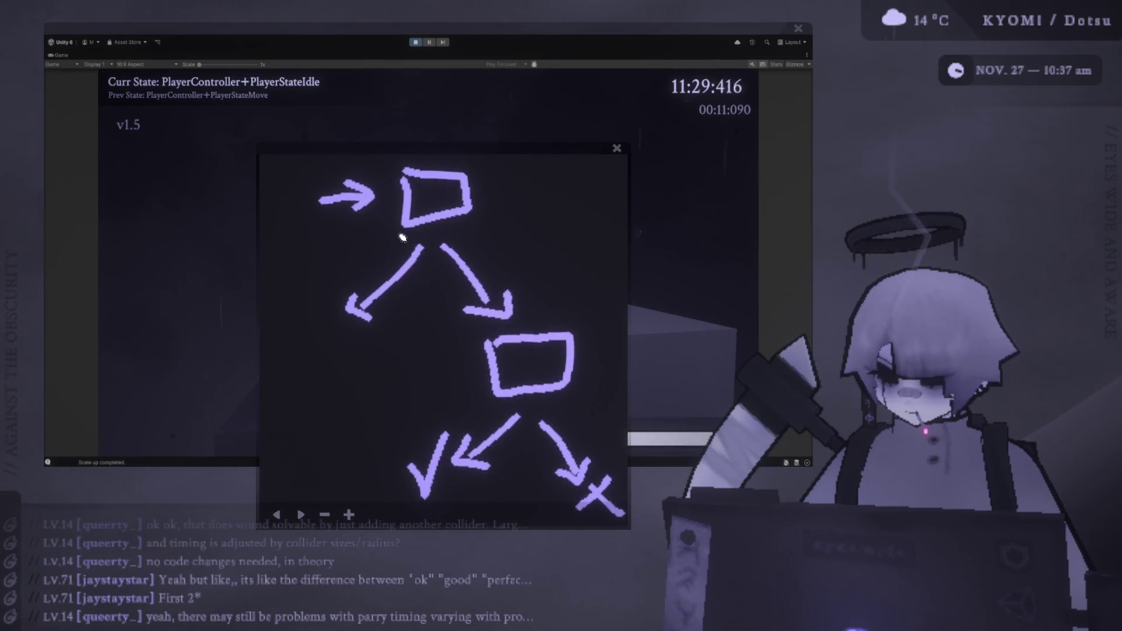
mouse_move(350, 227)
left_mouse_down()
mouse_move(344, 249)
mouse_move(377, 325)
mouse_move(420, 255)
left_mouse_up()
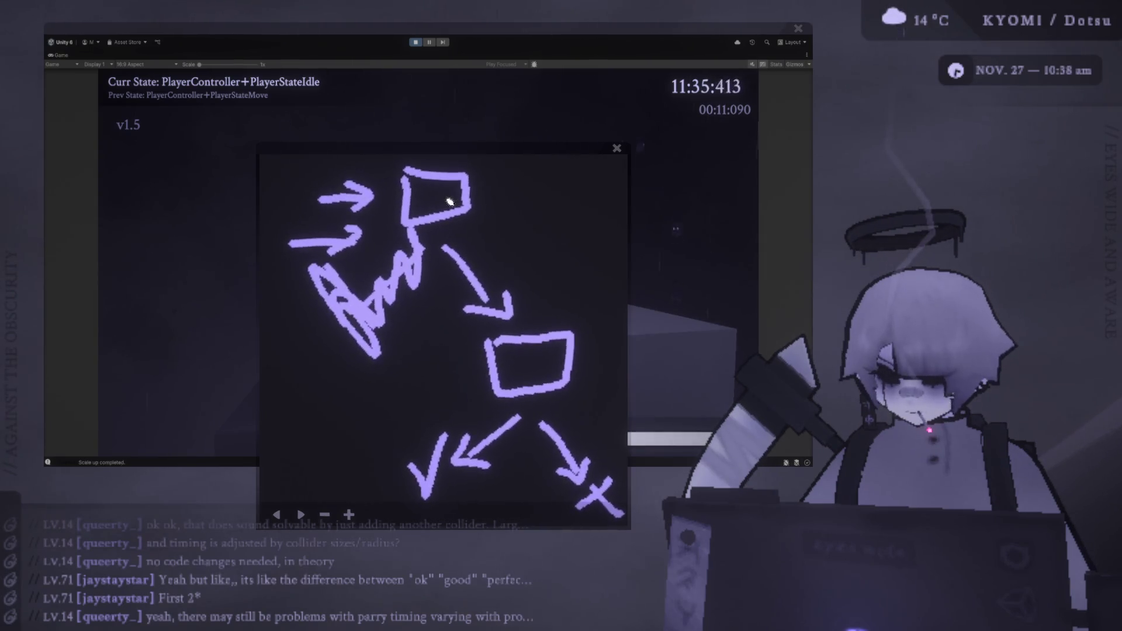
Step: Add an arrowhead to the curved line, then a circle with 'P+' at lower left
left_click_drag(529, 295, 558, 273)
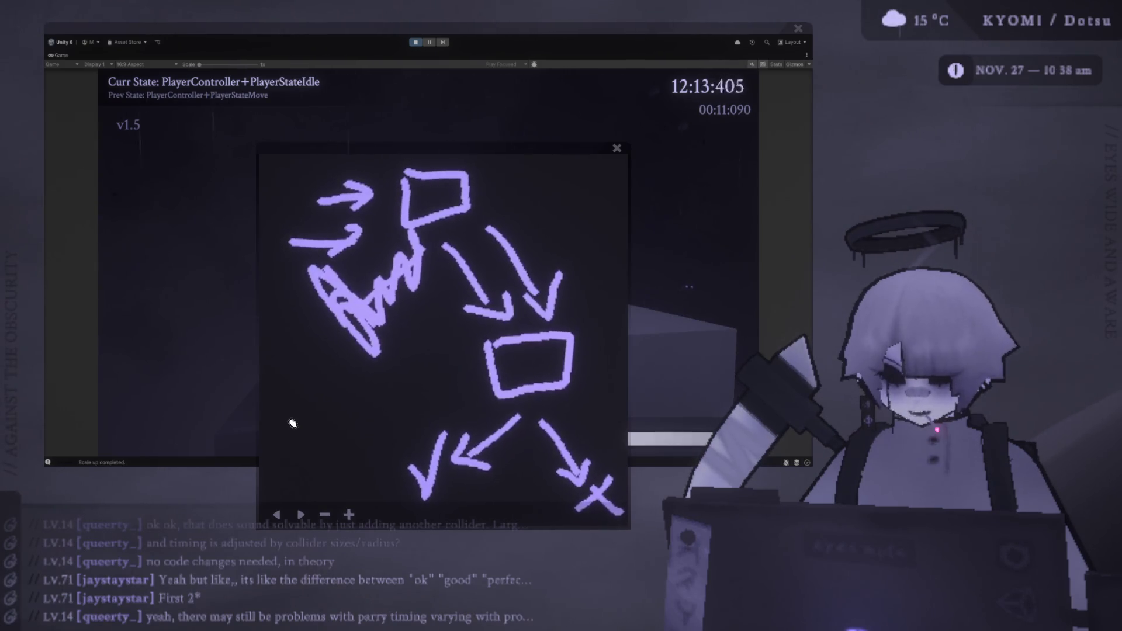
mouse_move(328, 446)
left_mouse_down()
mouse_move(363, 415)
mouse_move(330, 451)
left_mouse_up()
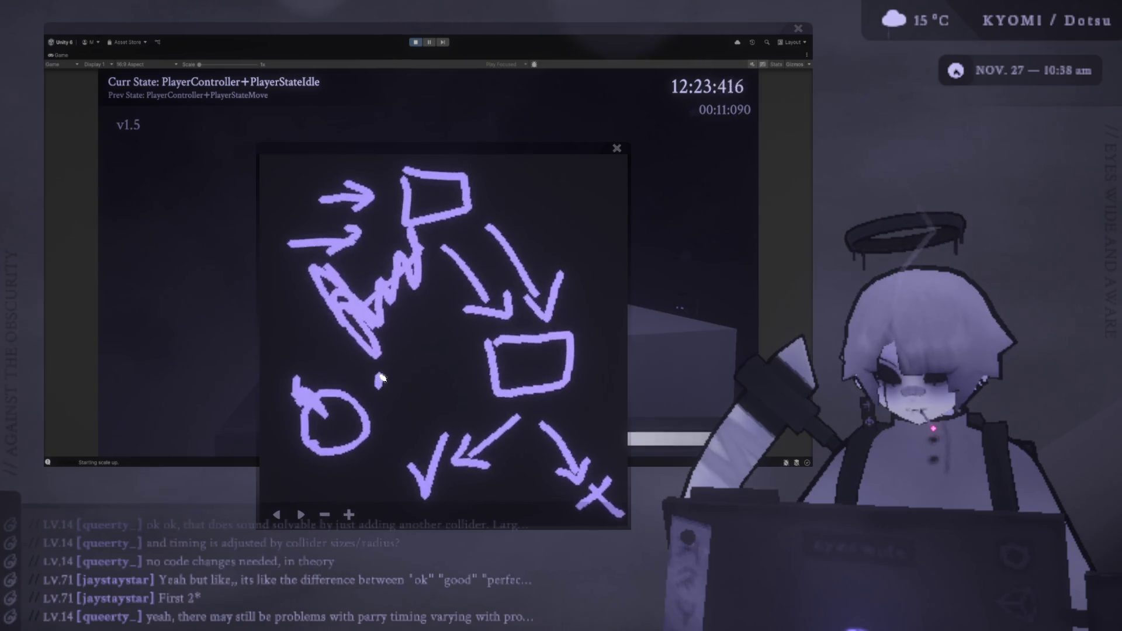
mouse_move(381, 376)
left_mouse_down()
mouse_move(383, 403)
mouse_move(415, 413)
mouse_move(430, 397)
left_mouse_up()
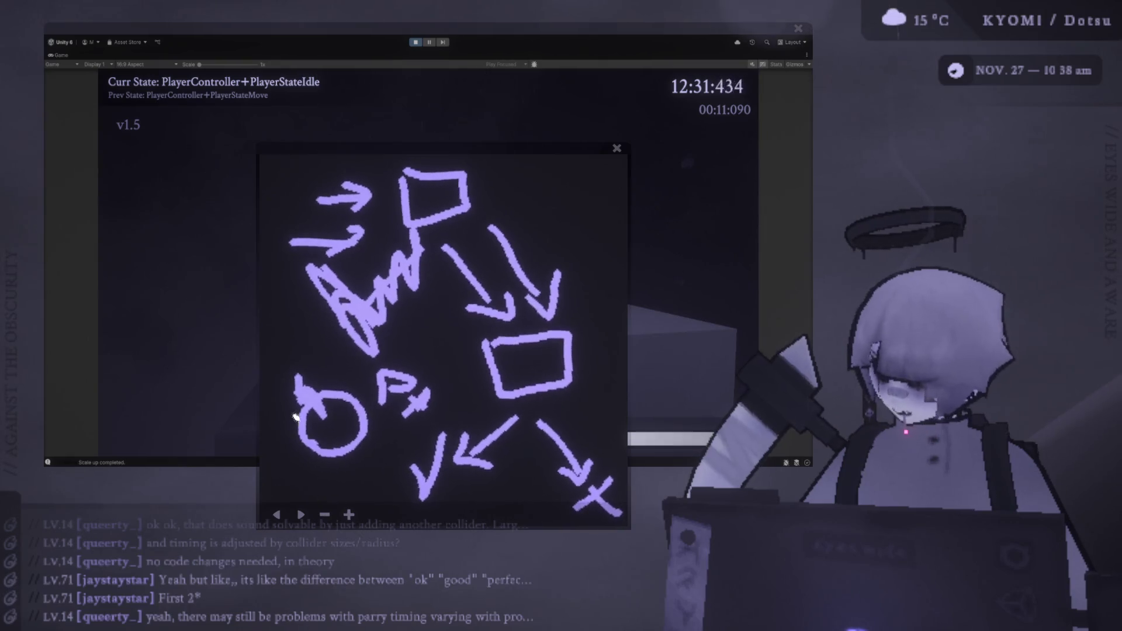
Step: Undo the plus, circle and P strokes, then start a new short stroke near the right arrows
left_click(277, 515)
left_click(276, 515)
left_click(277, 515)
left_click(277, 514)
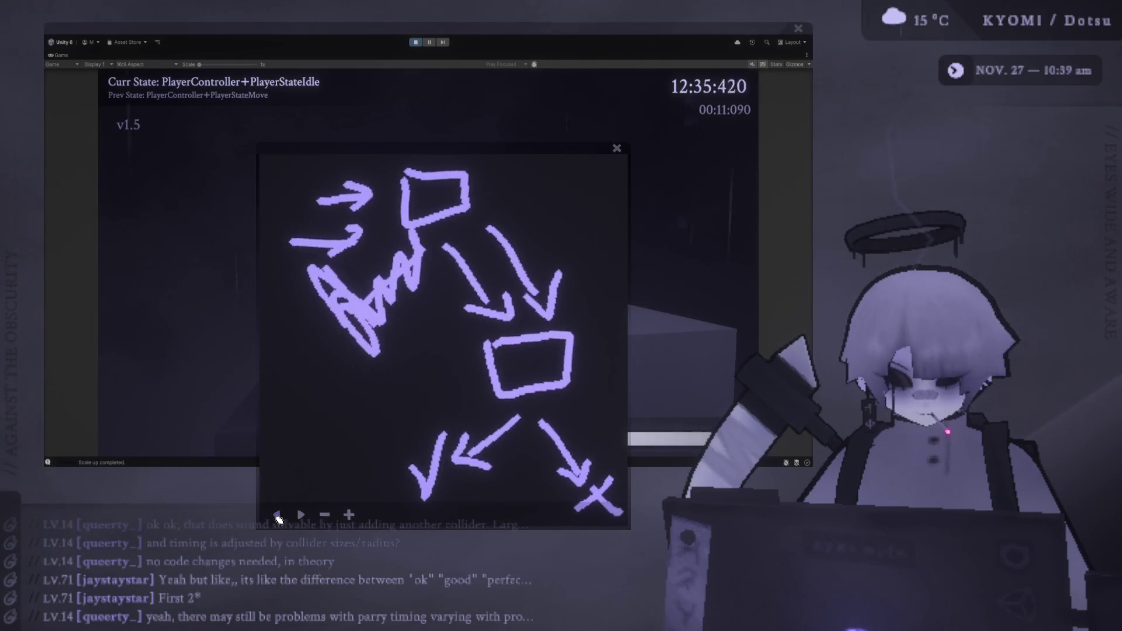
left_click_drag(567, 210, 548, 234)
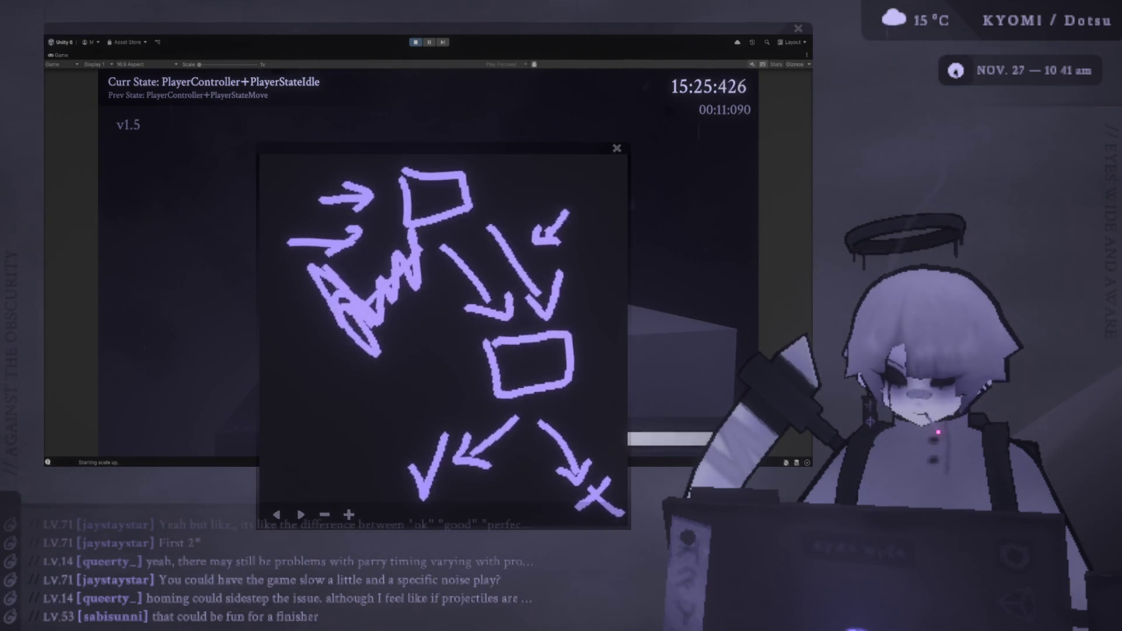
Step: Restart the level, pause and resume, then jump, air-dash and reflect off the dash with E
key("r")
key("Escape")
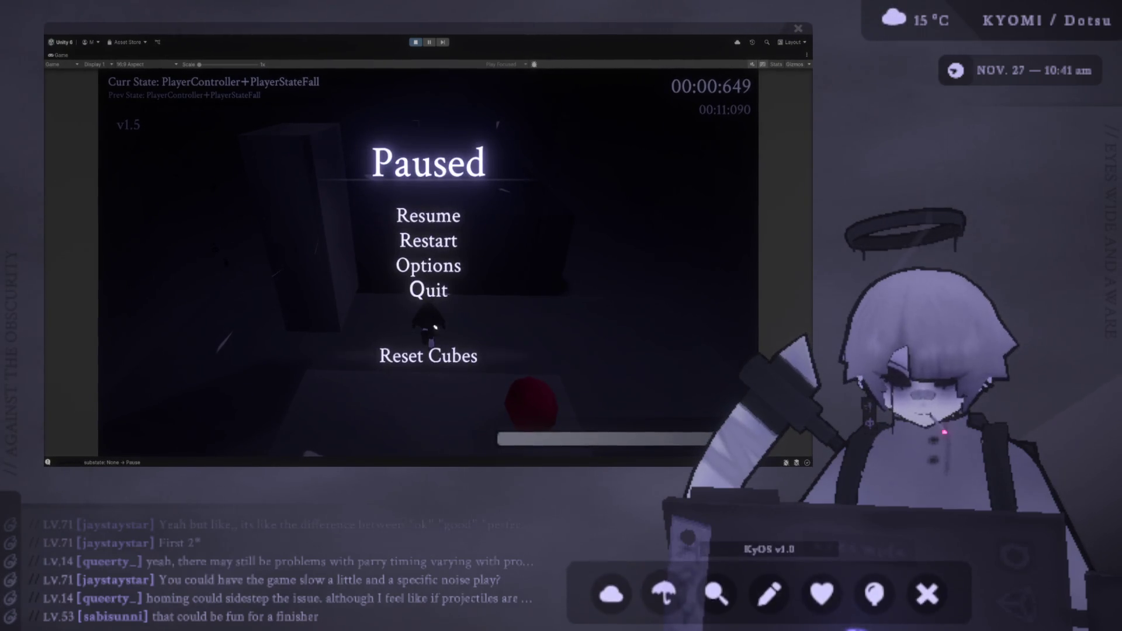
key("Escape")
key("space")
key("shift")
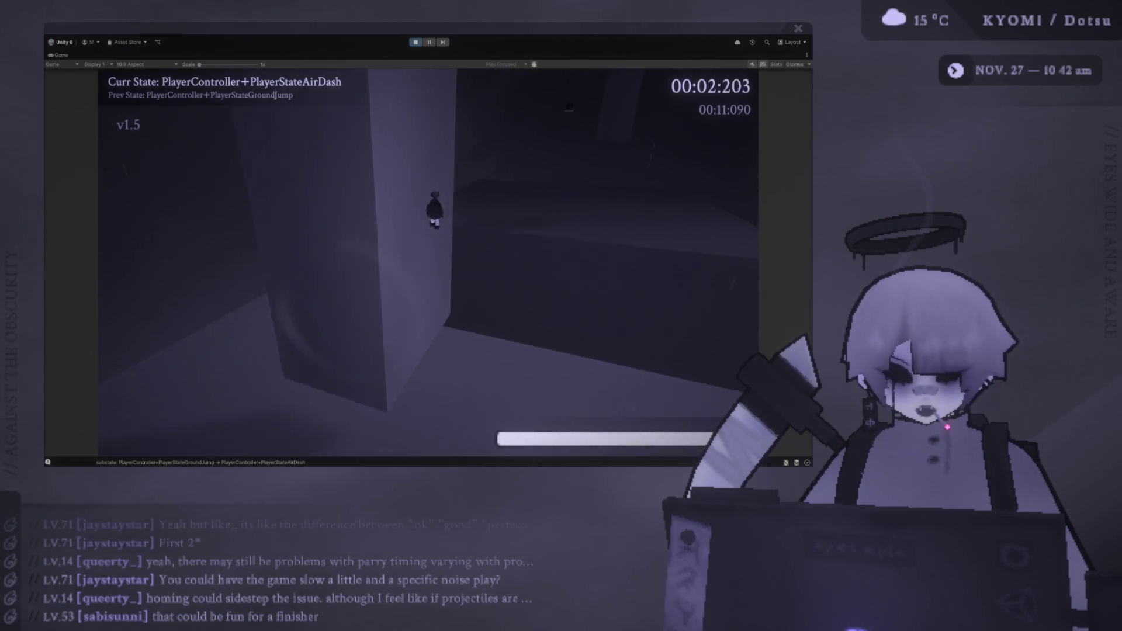
key("e")
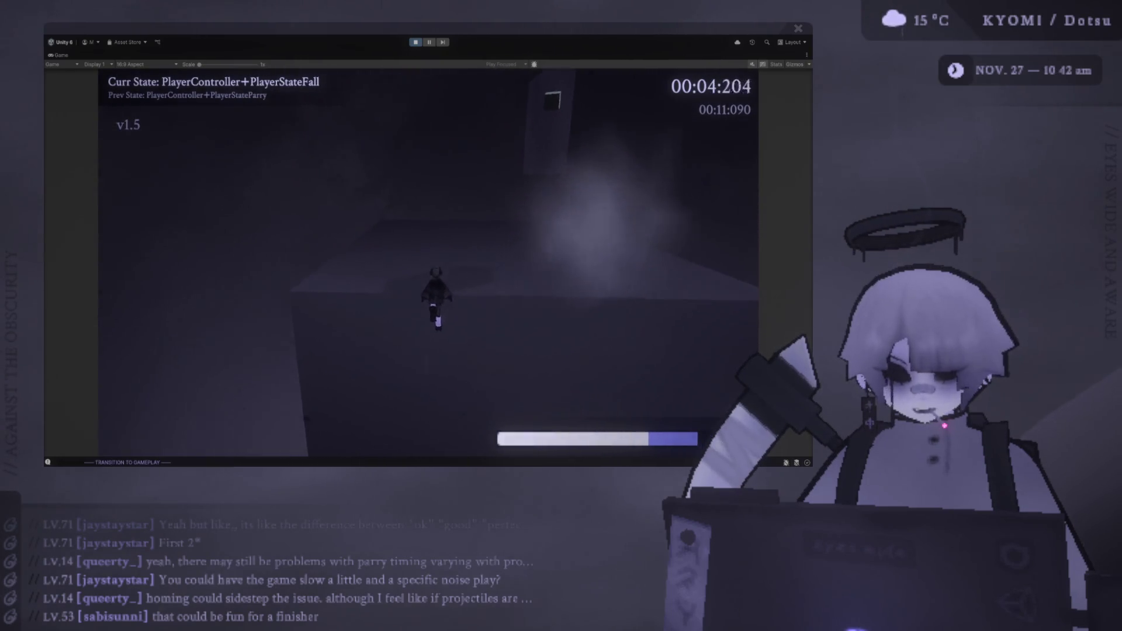
Step: Jump and air-dash toward the parry target and attempt parries with Q, which fail
key("space")
key("shift")
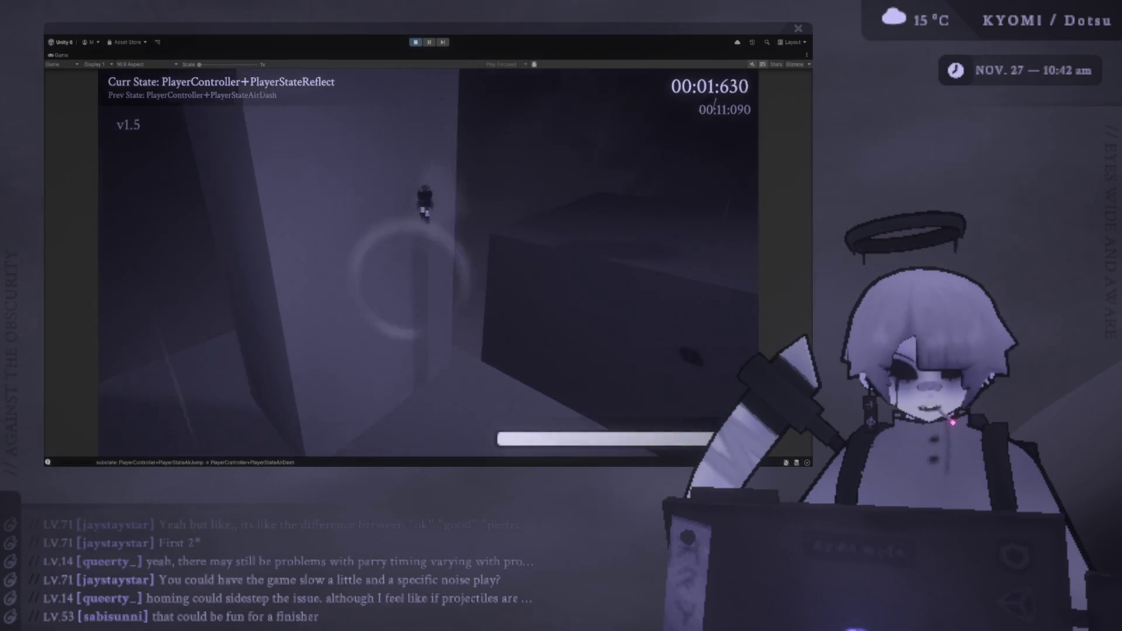
key("q")
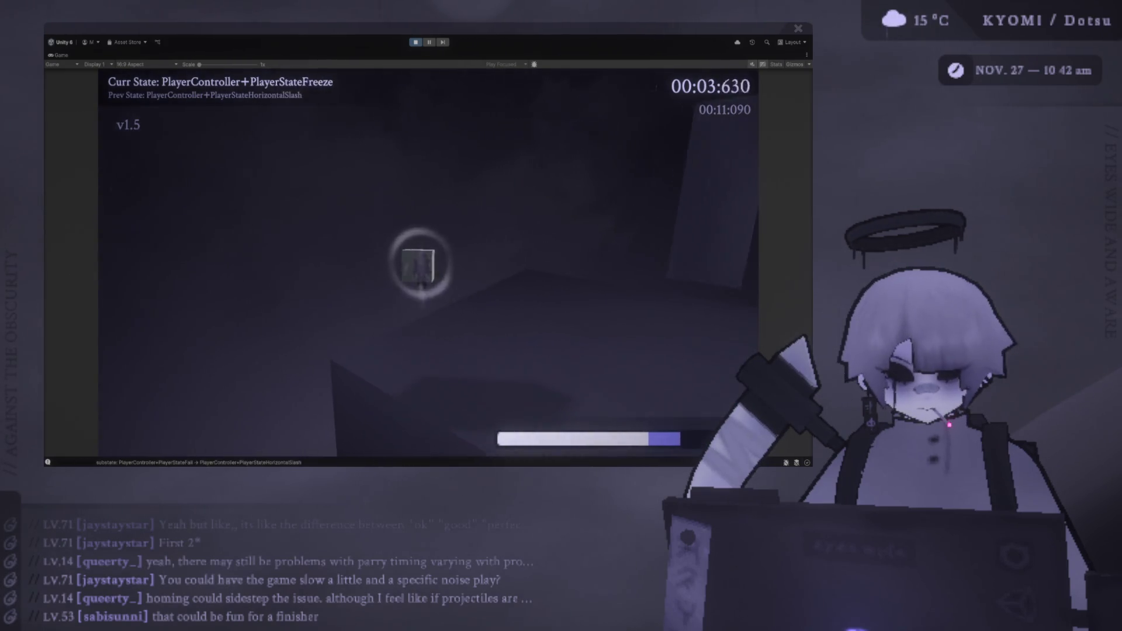
key("space")
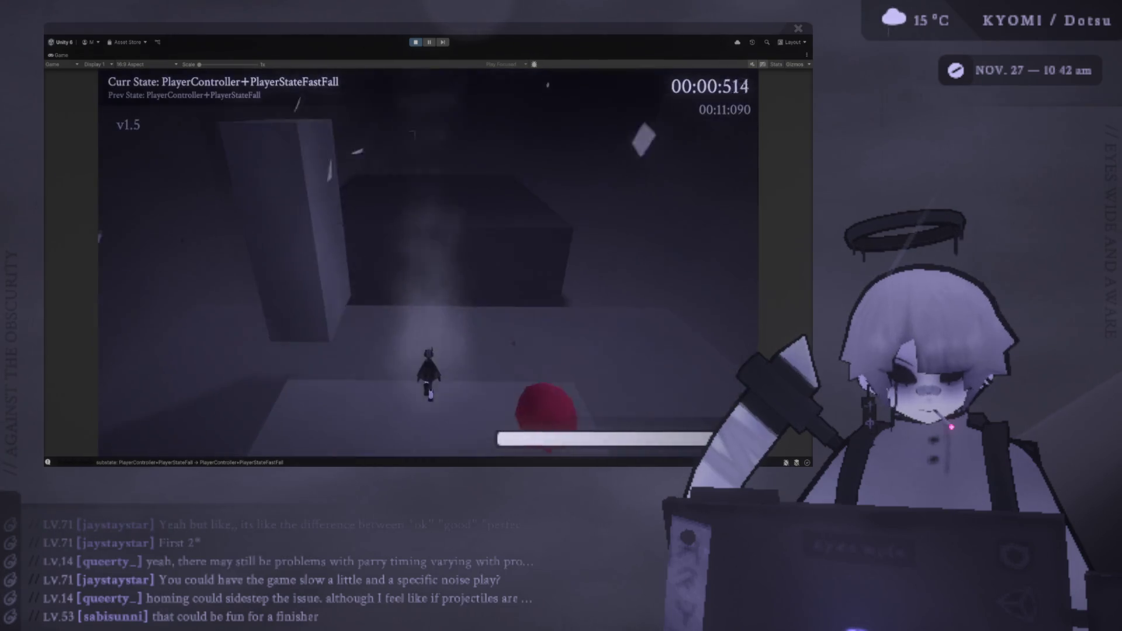
key("space")
key("shift")
key("q")
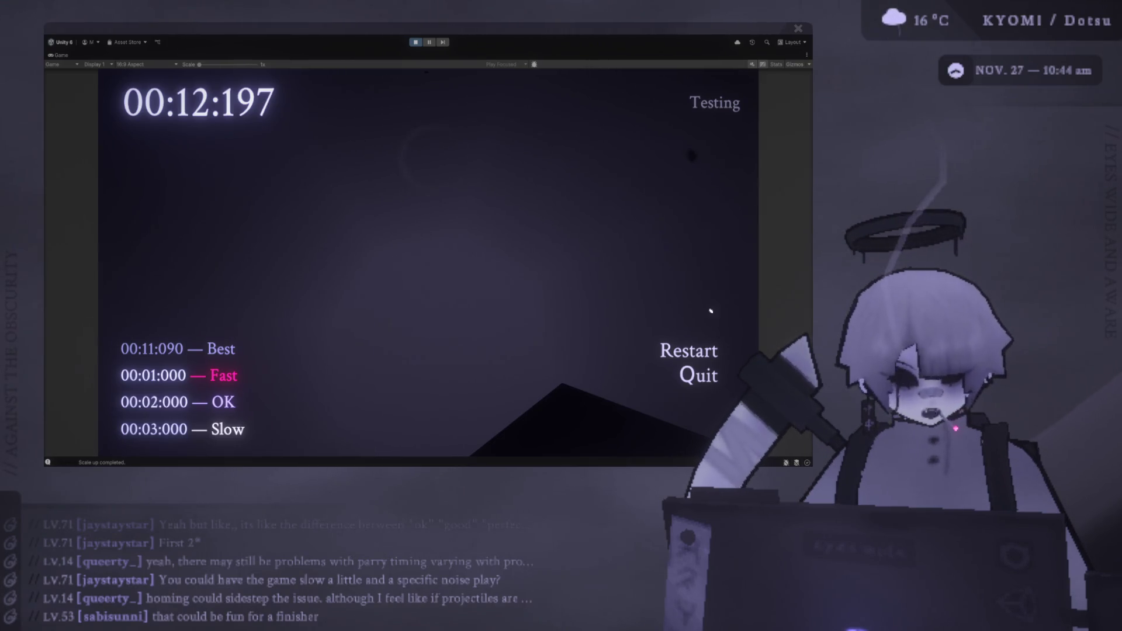
Step: Move the end-menu choice from Restart to Quit and stop play mode
key("Down")
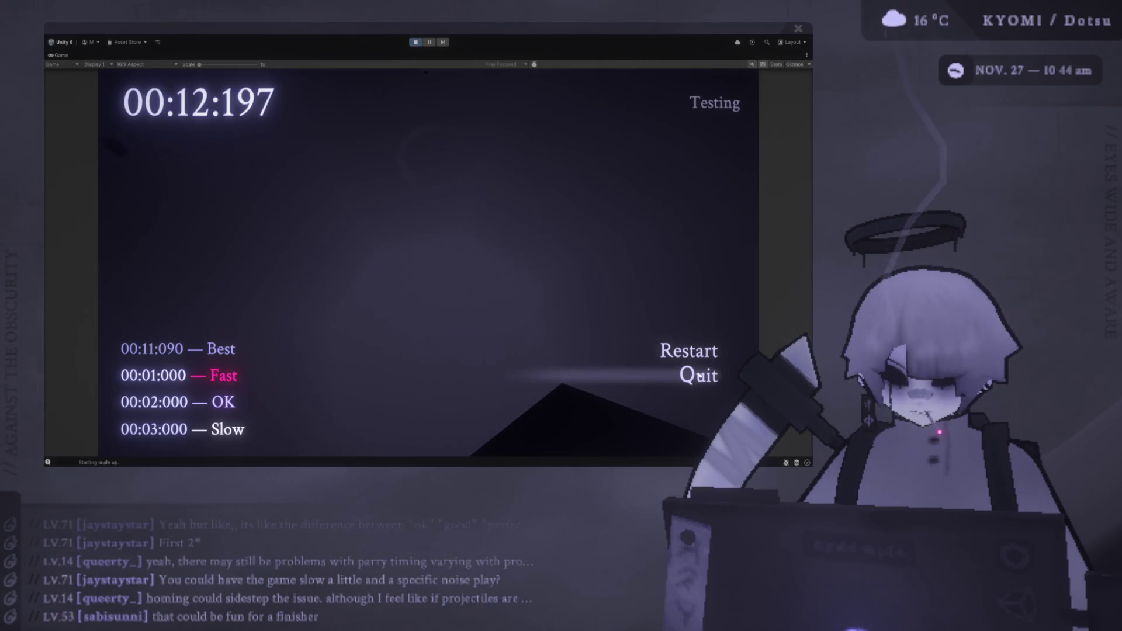
left_click(415, 43)
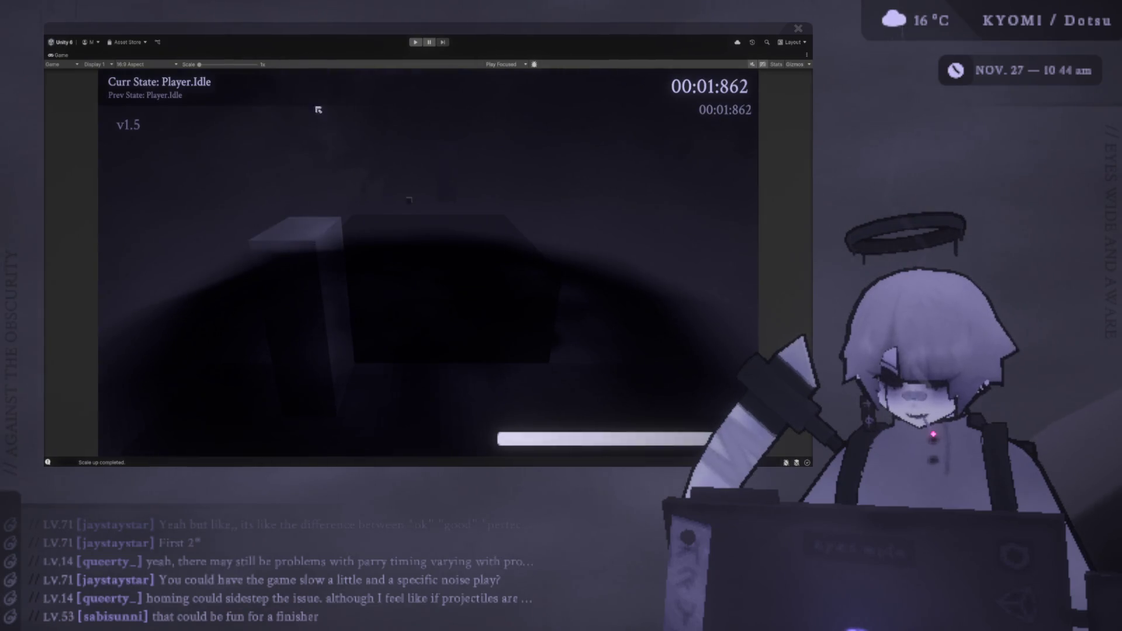
Step: Restore the editor layout, enlarge the Scene view above the Game preview, and switch Scene to 2D
double_click(68, 55)
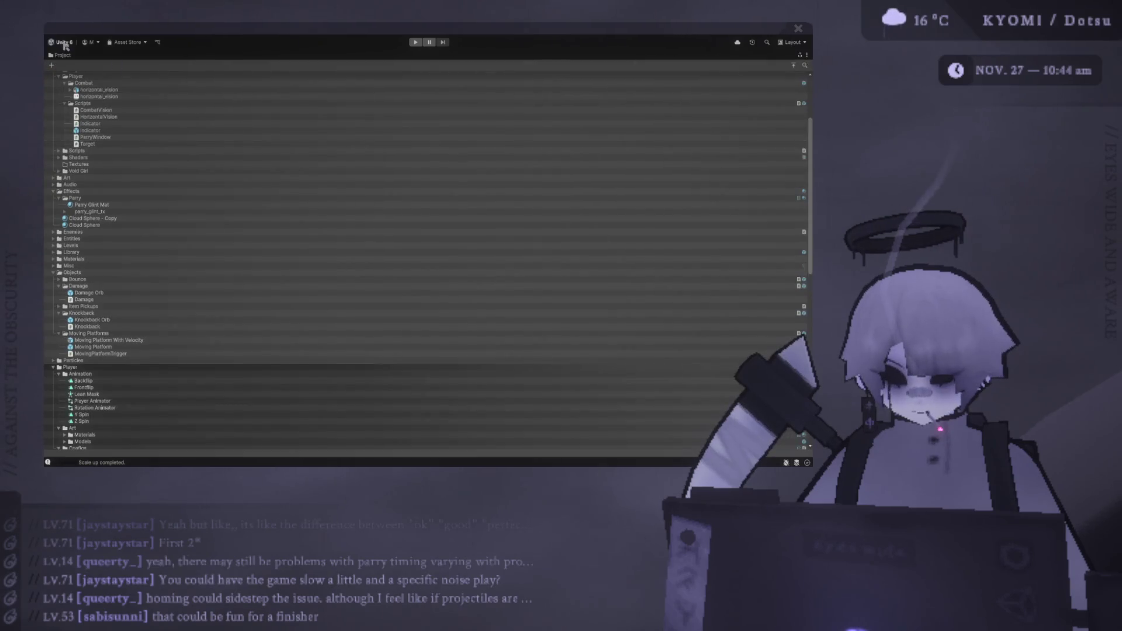
double_click(67, 56)
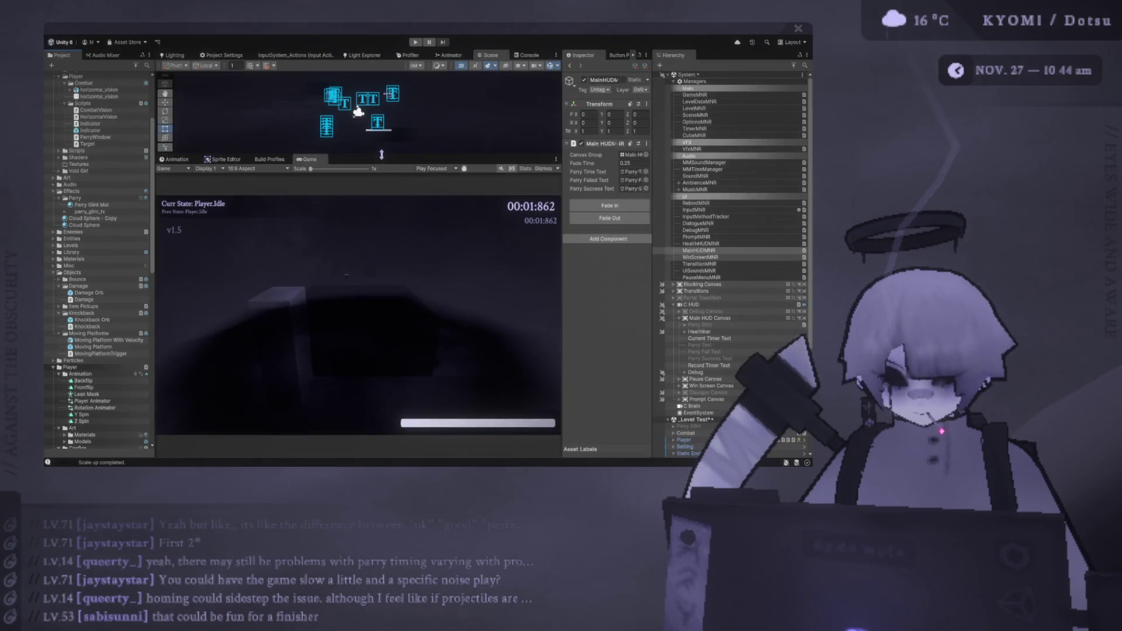
left_click_drag(382, 154, 382, 283)
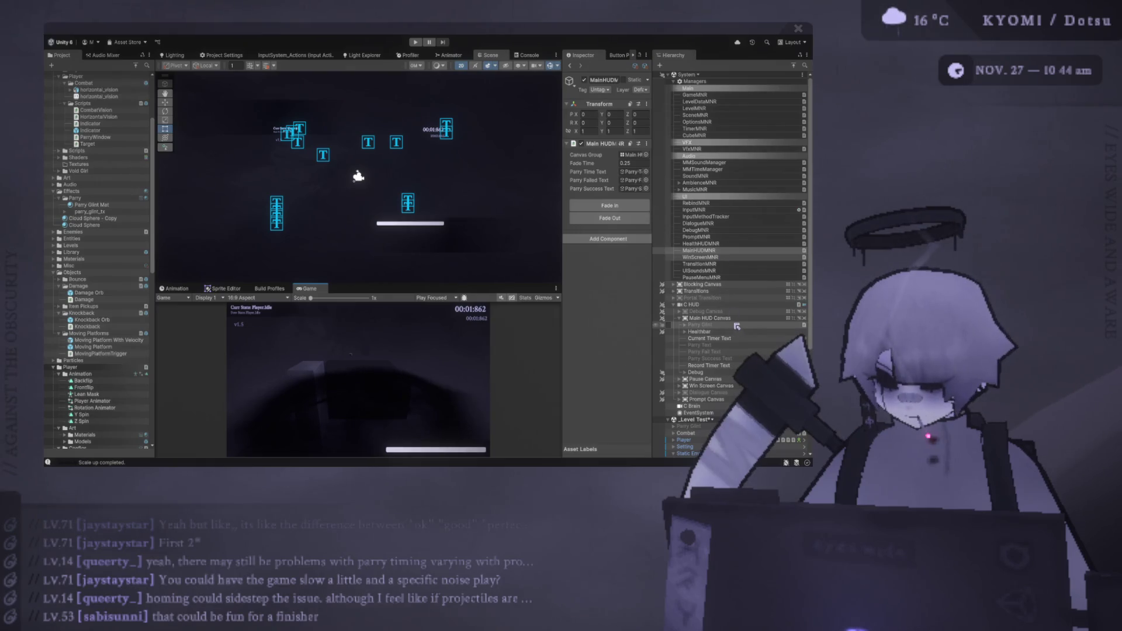
left_click_drag(562, 273, 629, 273)
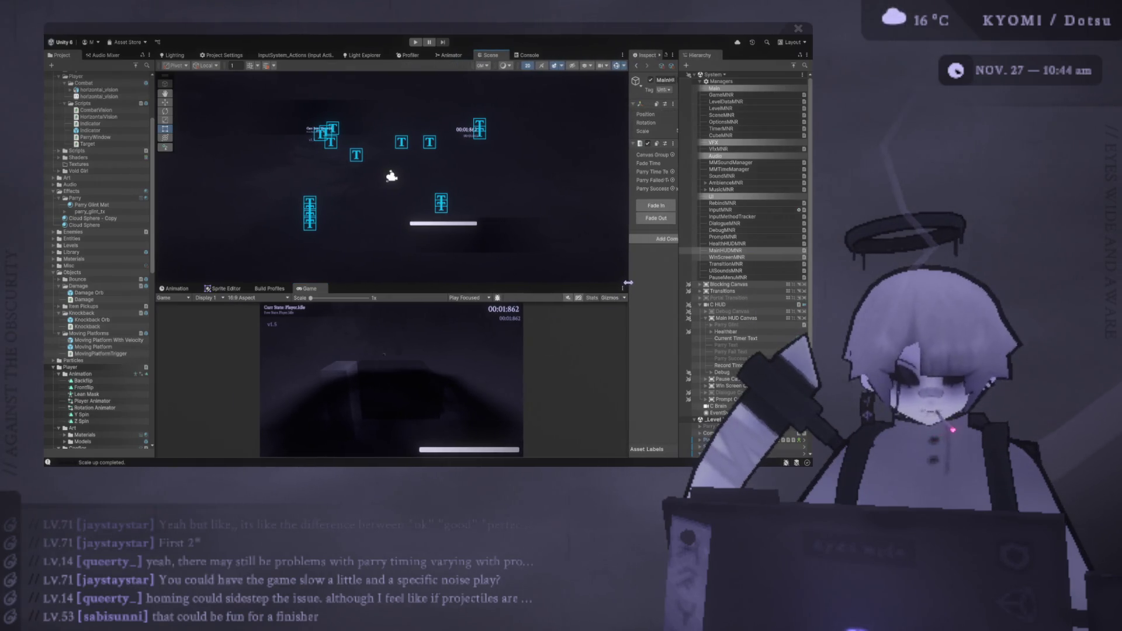
left_click(528, 67)
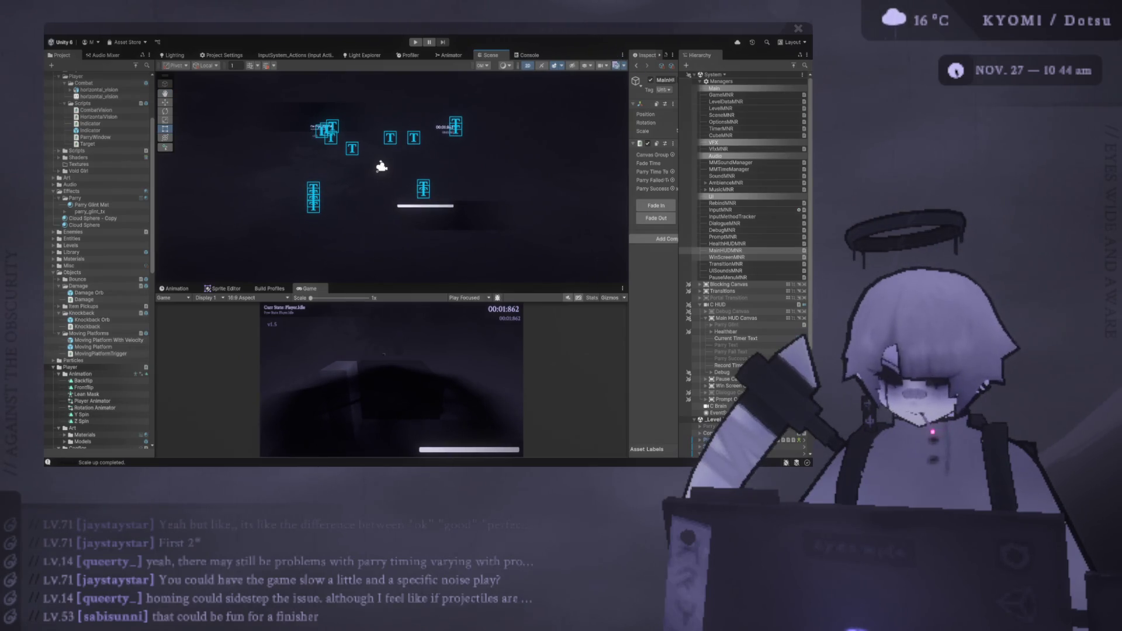
Step: Hide scene gizmos, duplicate the Parry Text object, and rename the copy 'Pre Parry'
left_click(618, 67)
scroll(757, 287, "down", 3)
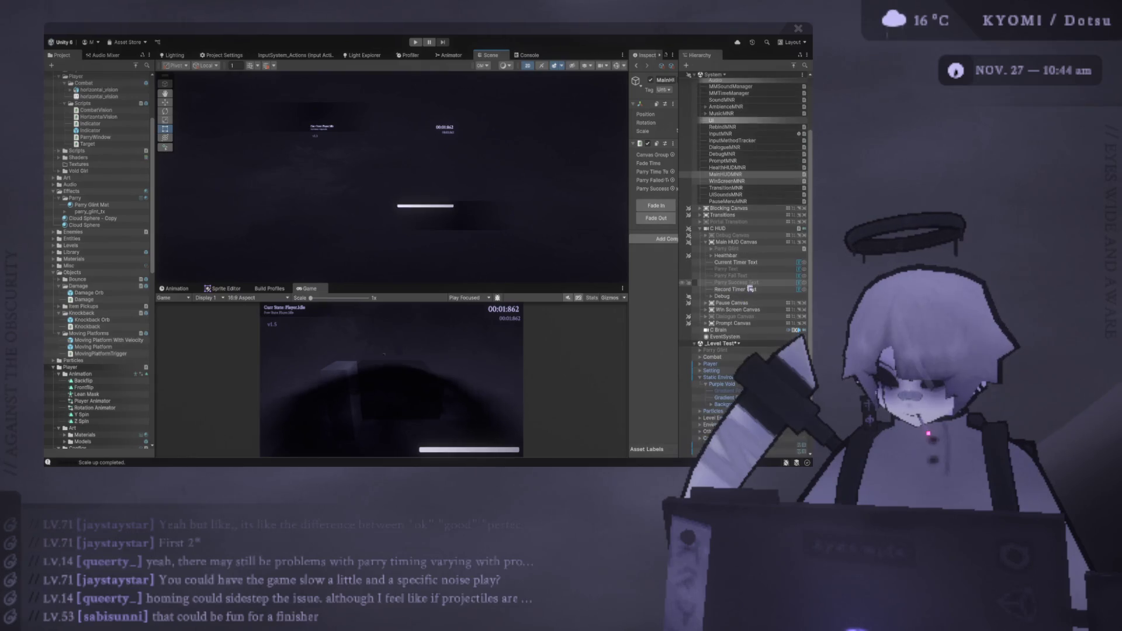
left_click(731, 269)
key("f")
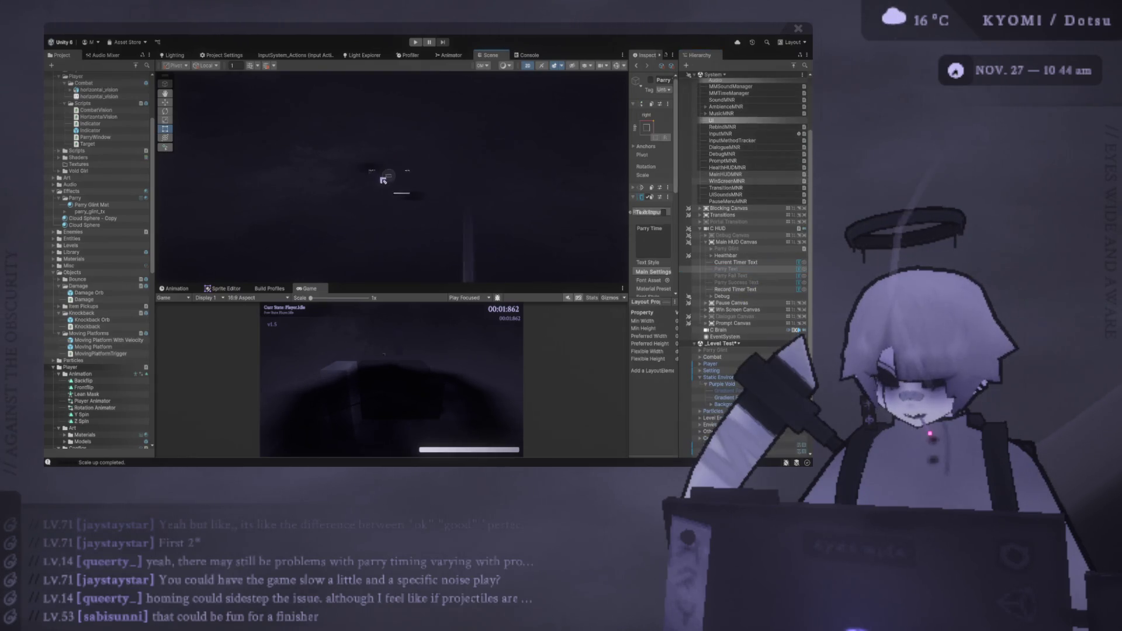
key("ctrl+d")
left_click(737, 273)
type("Pre")
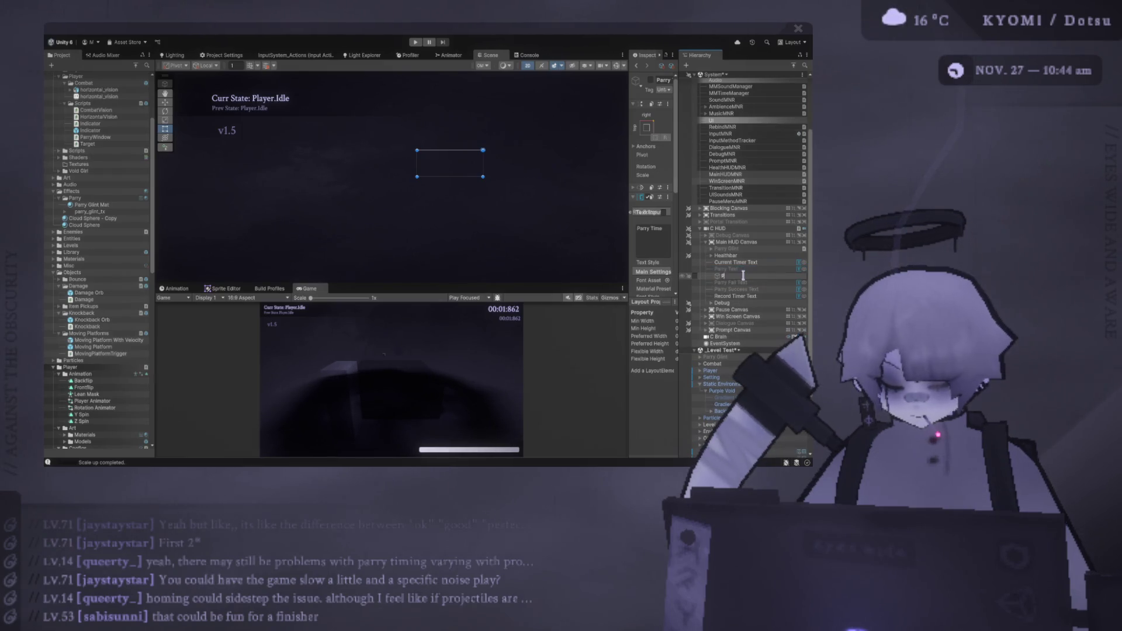
type(" Parry")
key("Return")
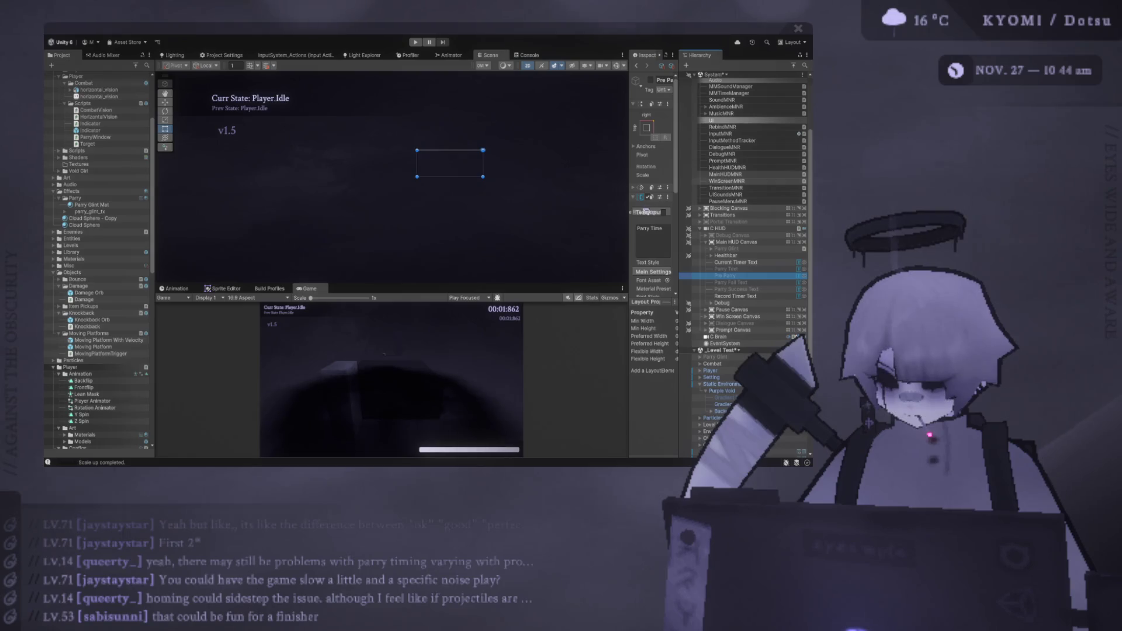
Step: Set the copy's TextMeshPro text to 'Pre-Parry' and make the object active
left_click_drag(629, 234, 537, 234)
key("ctrl+a")
type("Pre-Parry")
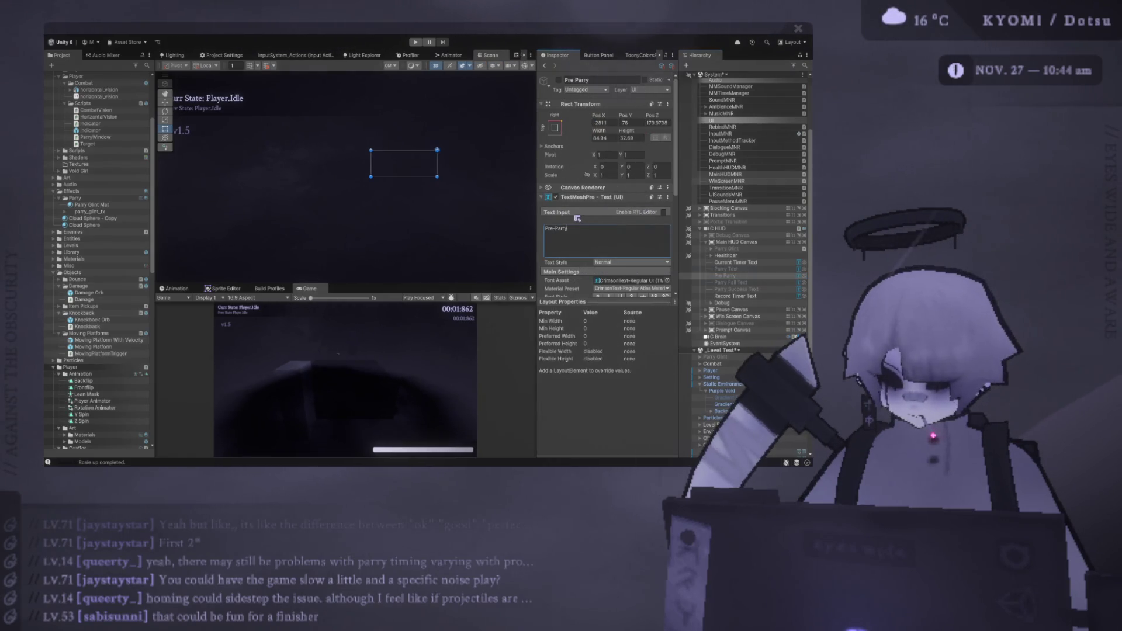
key("alt+shift+a")
key("f")
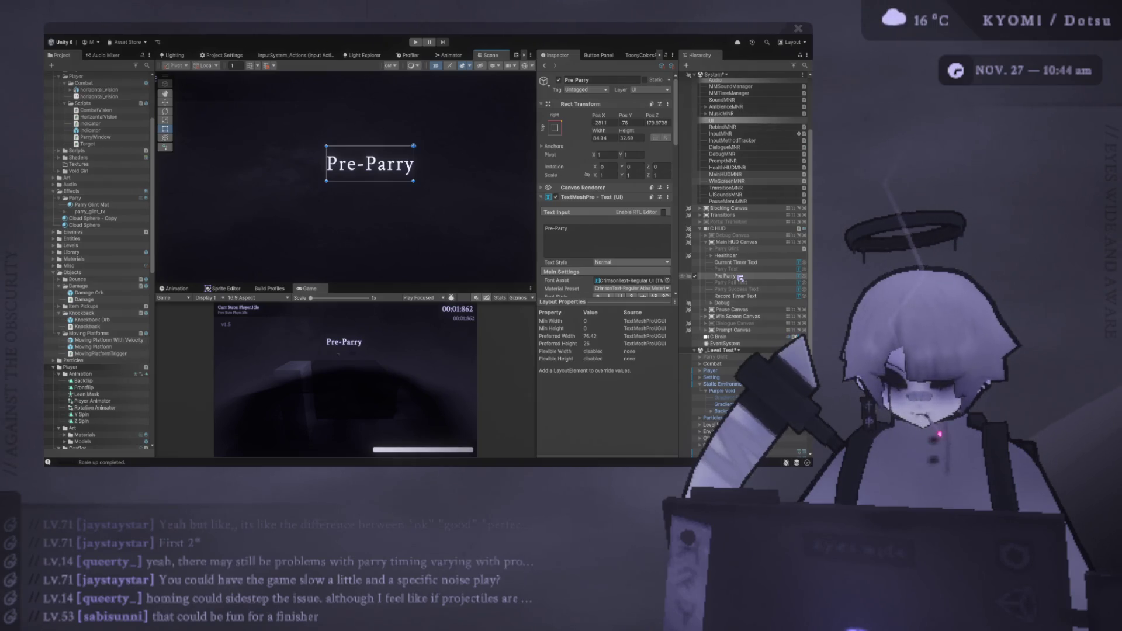
Step: Deactivate the Pre Parry object, then inspect Main HUD Canvas and the MainHUDMNR manager
left_click(695, 278)
left_click(697, 280)
left_click(696, 279)
left_click(748, 242)
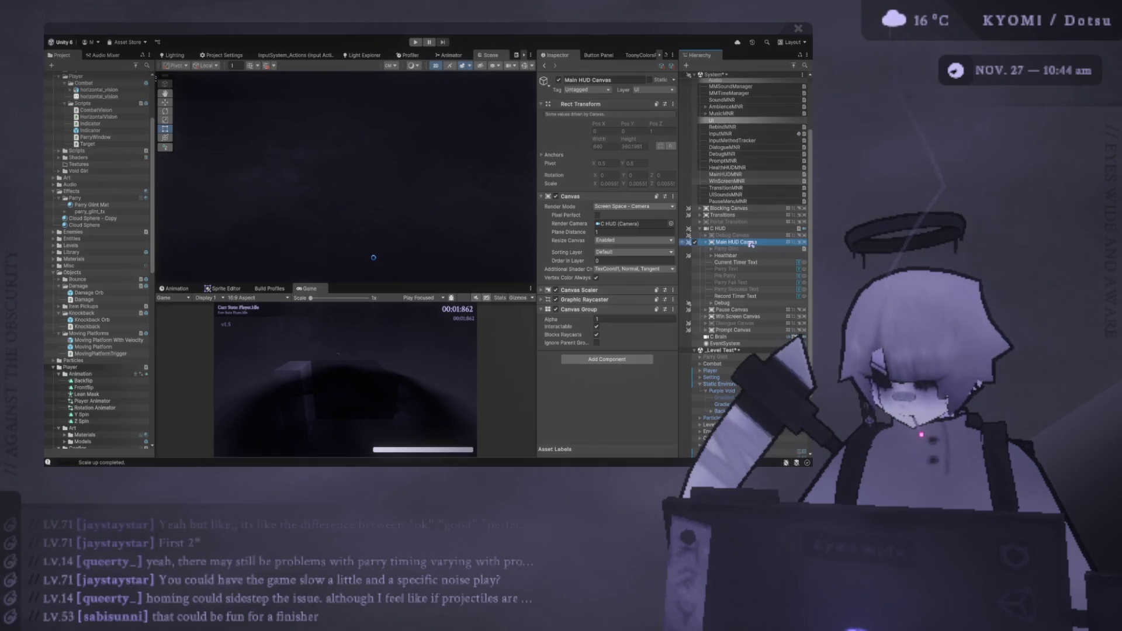
left_click(724, 175)
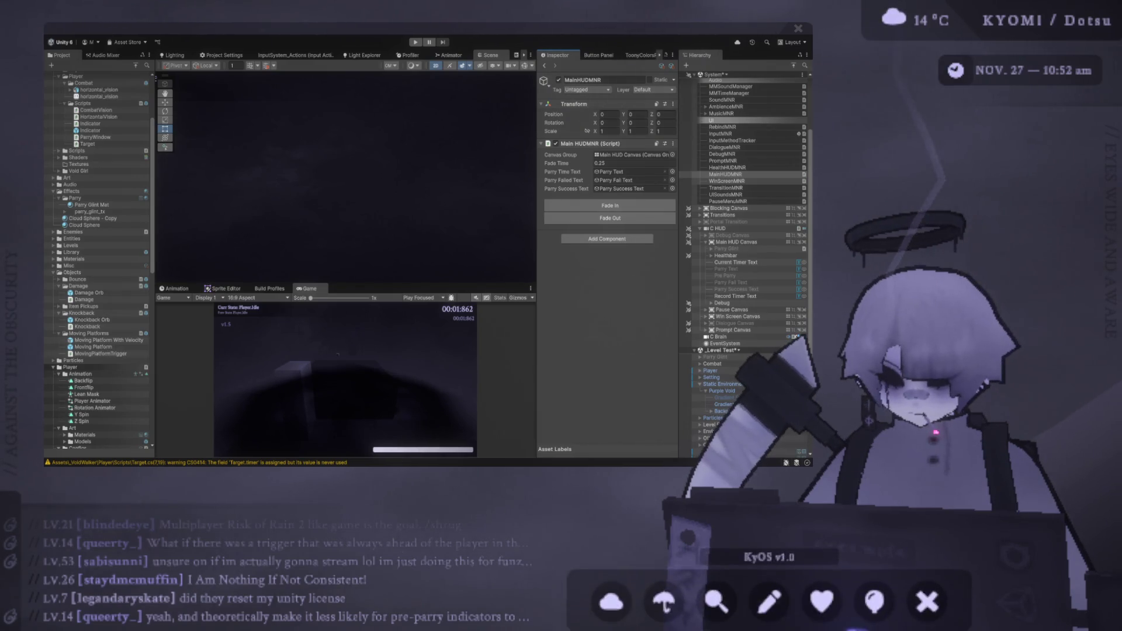
Step: Switch from Unity over to Visual Studio Code
key("alt+Tab")
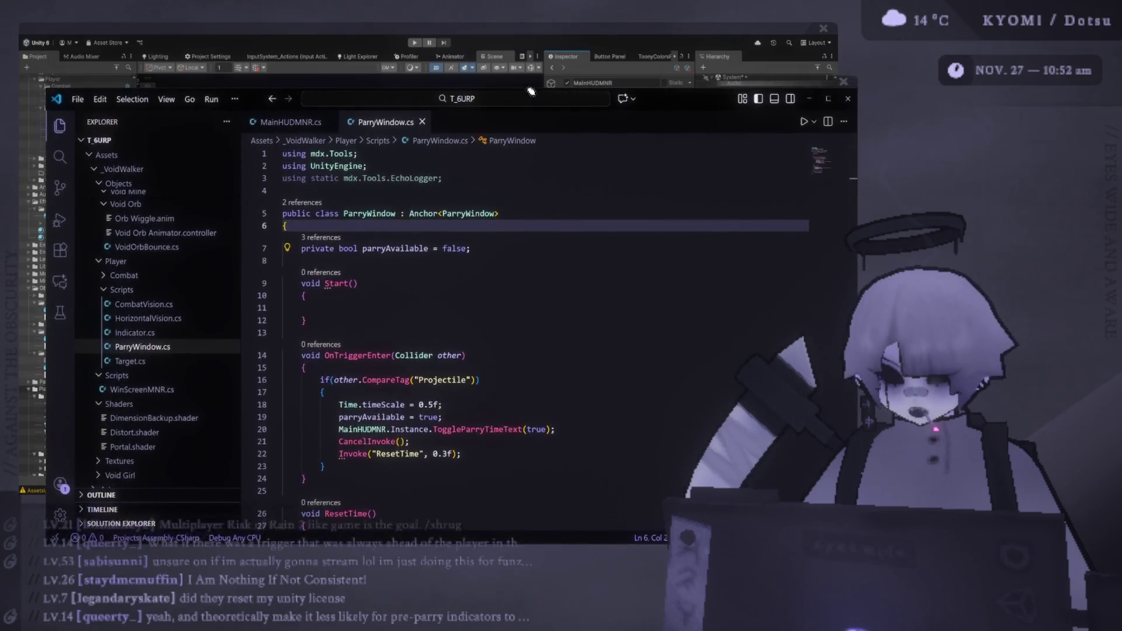
Step: Reposition the VS Code window and review ParryWindow.cs's OnTriggerEnter and ResetTime code
left_click_drag(531, 91, 529, 37)
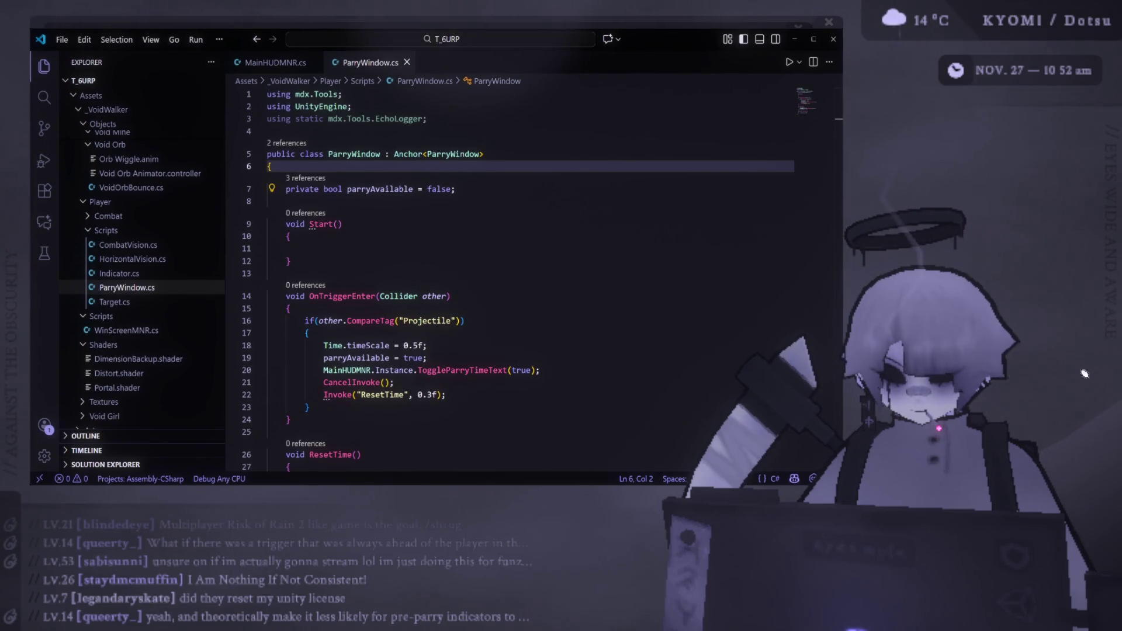
left_click(409, 296)
scroll(414, 287, "down", 4)
scroll(414, 287, "down", 5)
scroll(418, 286, "down", 3)
scroll(418, 286, "up", 6)
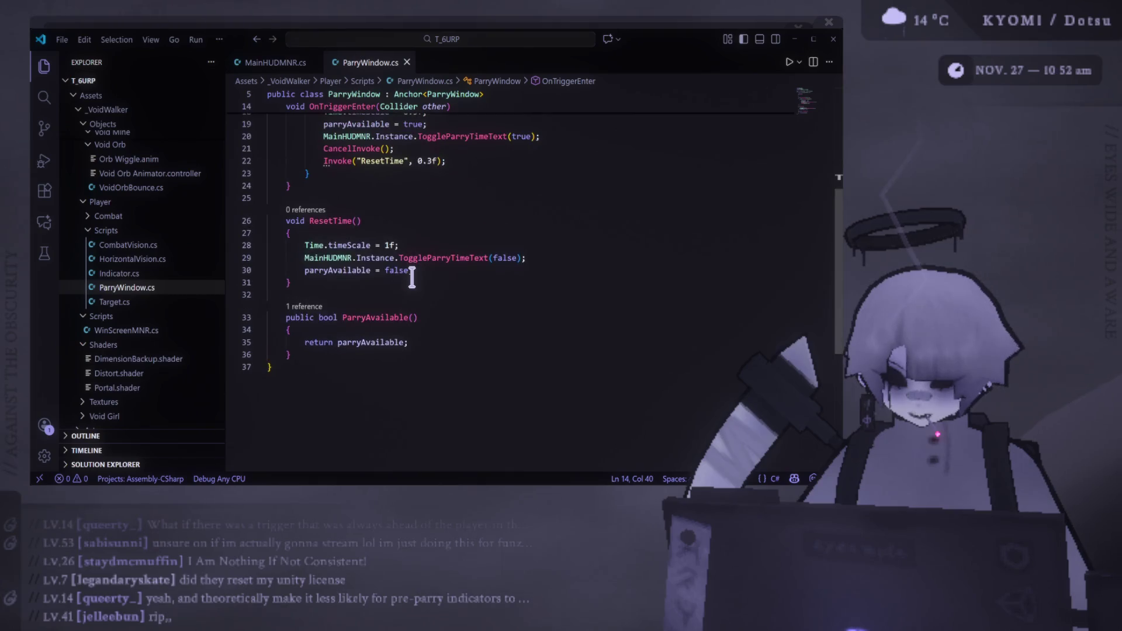
scroll(412, 278, "up", 6)
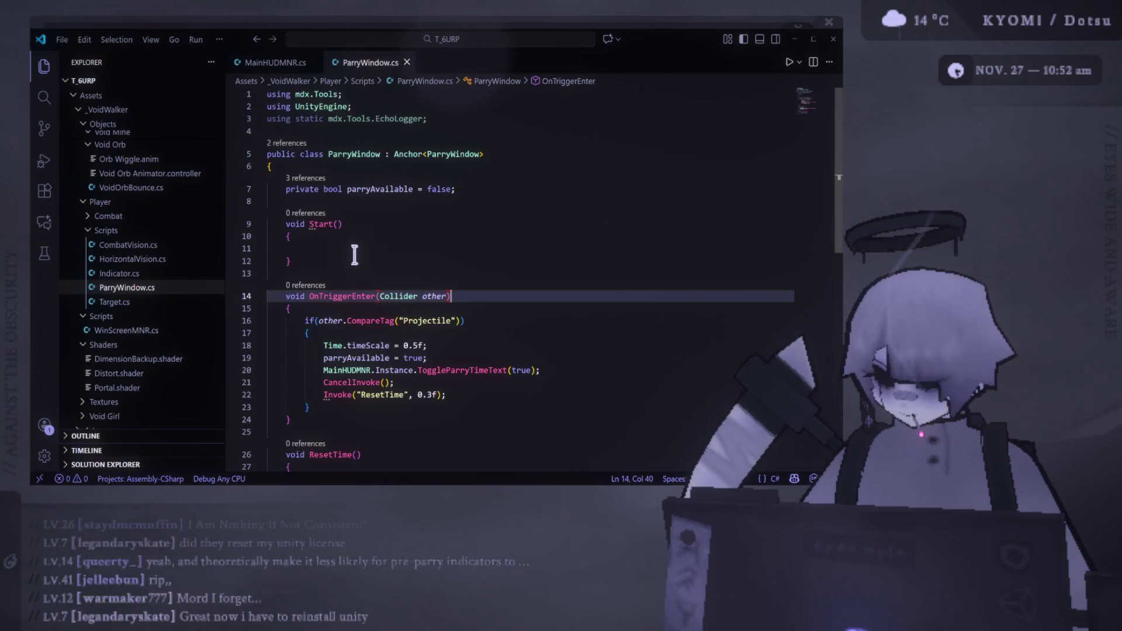
left_click(275, 62)
Step: Duplicate the parrySuccessText field declaration onto a new line 14
left_click(567, 304)
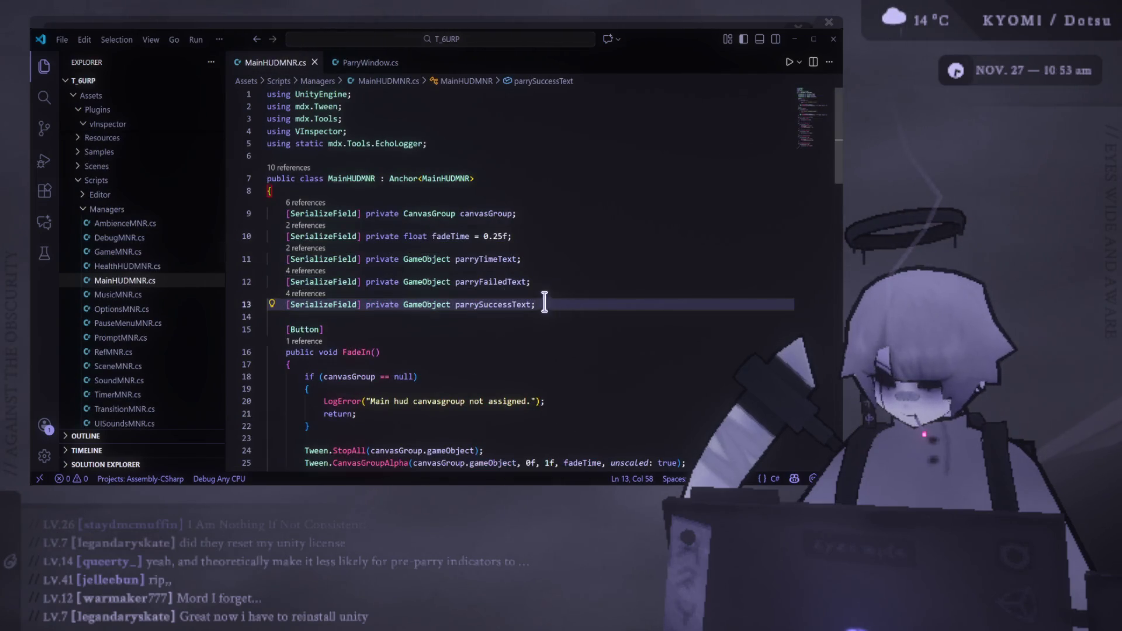
key("shift+Home")
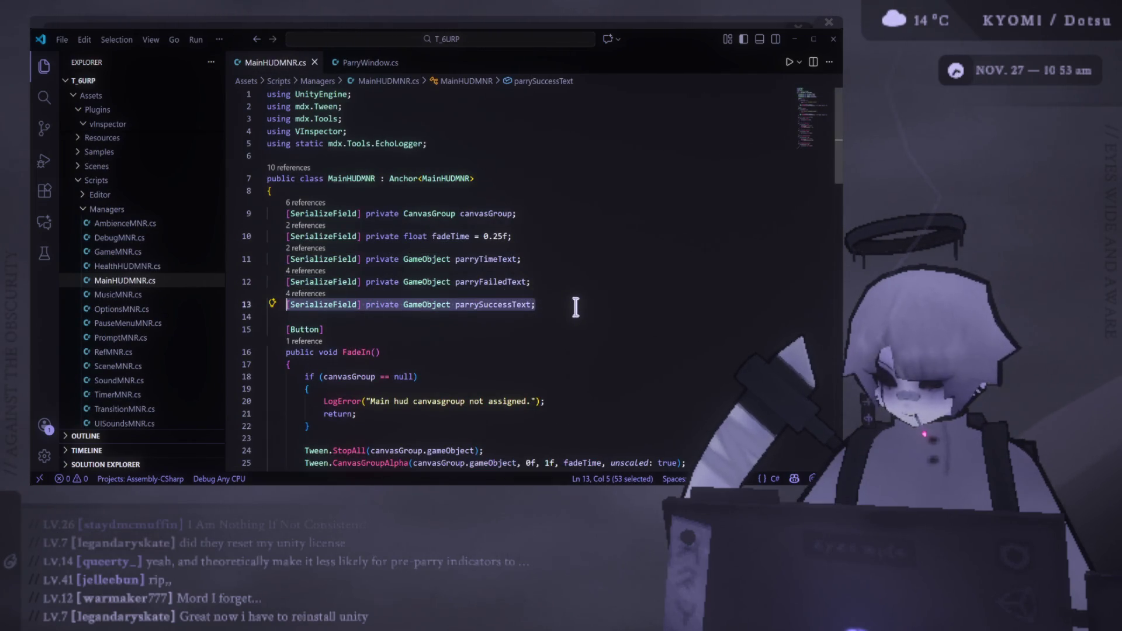
key("End")
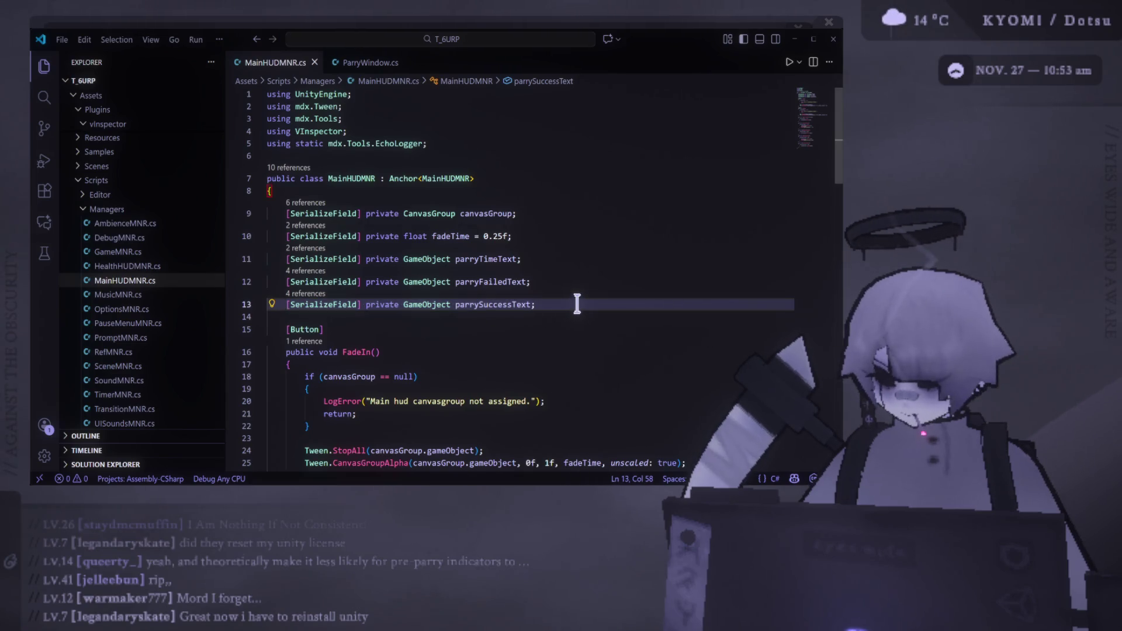
key("Return")
type("[SerializeField] private GameObject parrySuccessText;")
Step: Rename the duplicated field to preParryText and save MainHUDMNR.cs
key("Left")
key("ctrl+shift+Left")
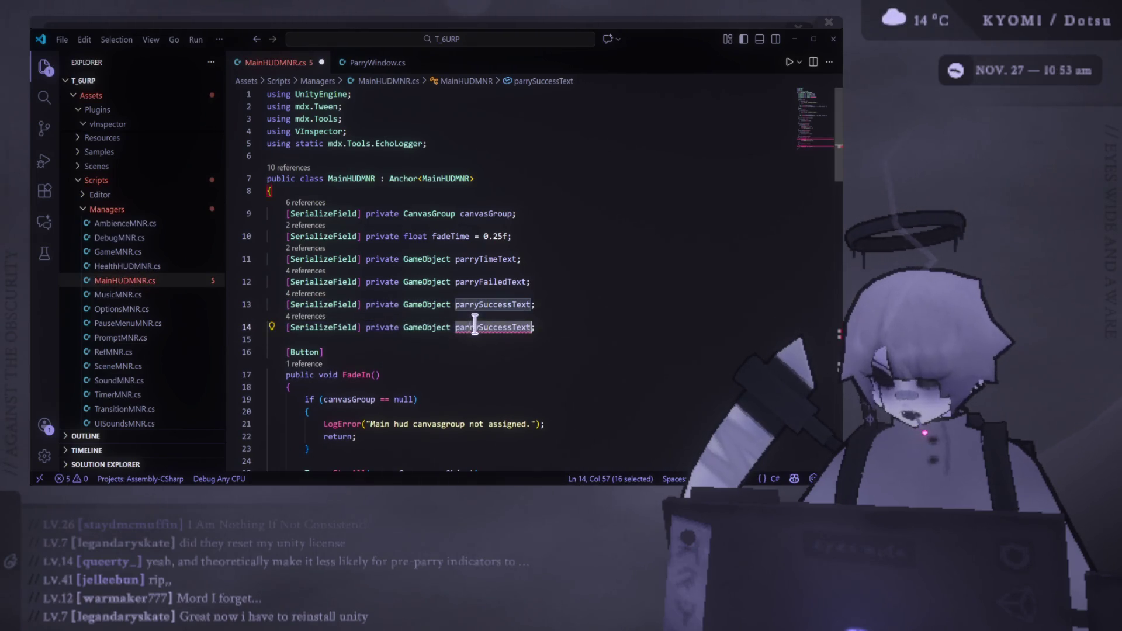
type("parry")
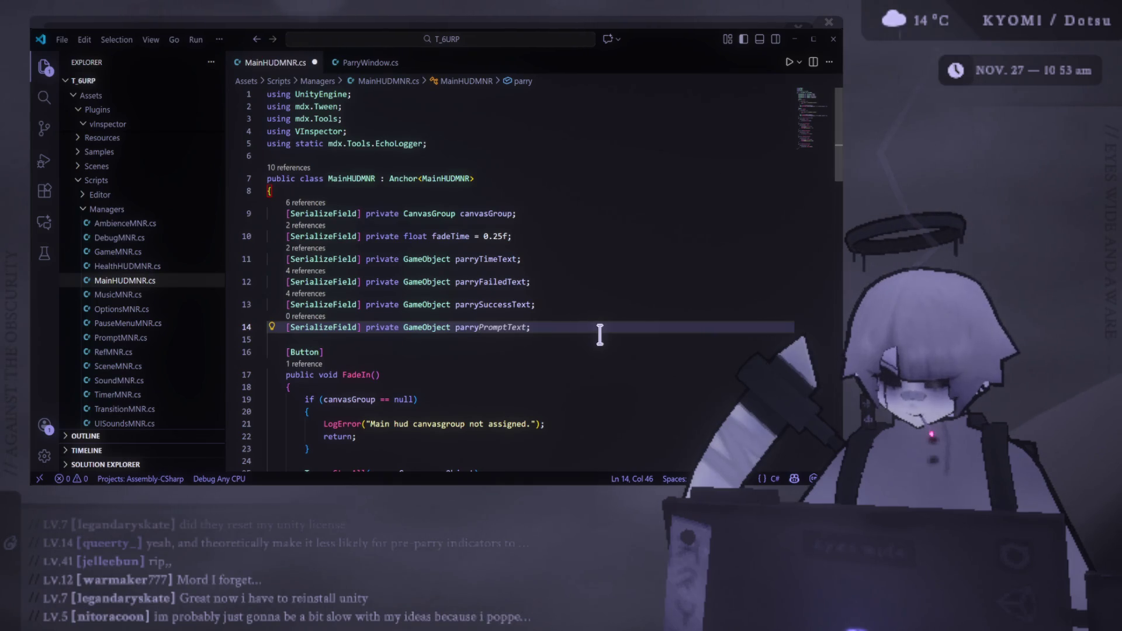
key("BackSpace")
key("BackSpace")
key("BackSpace")
type("preParry")
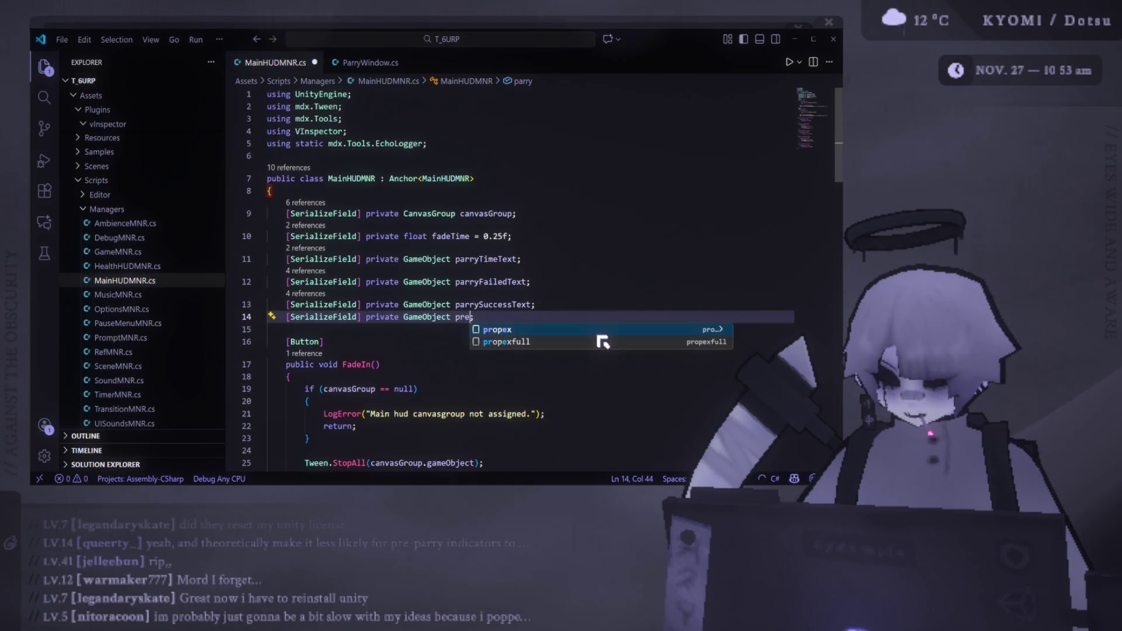
type("Text")
key("ctrl+s")
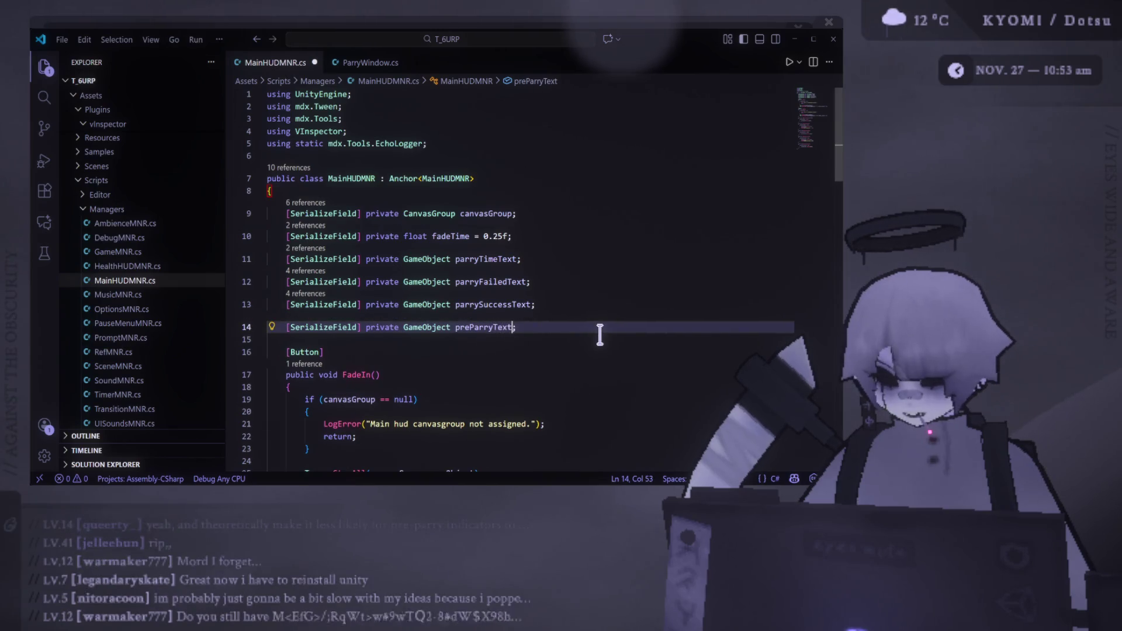
key("shift+Up")
scroll(459, 314, "down", 10)
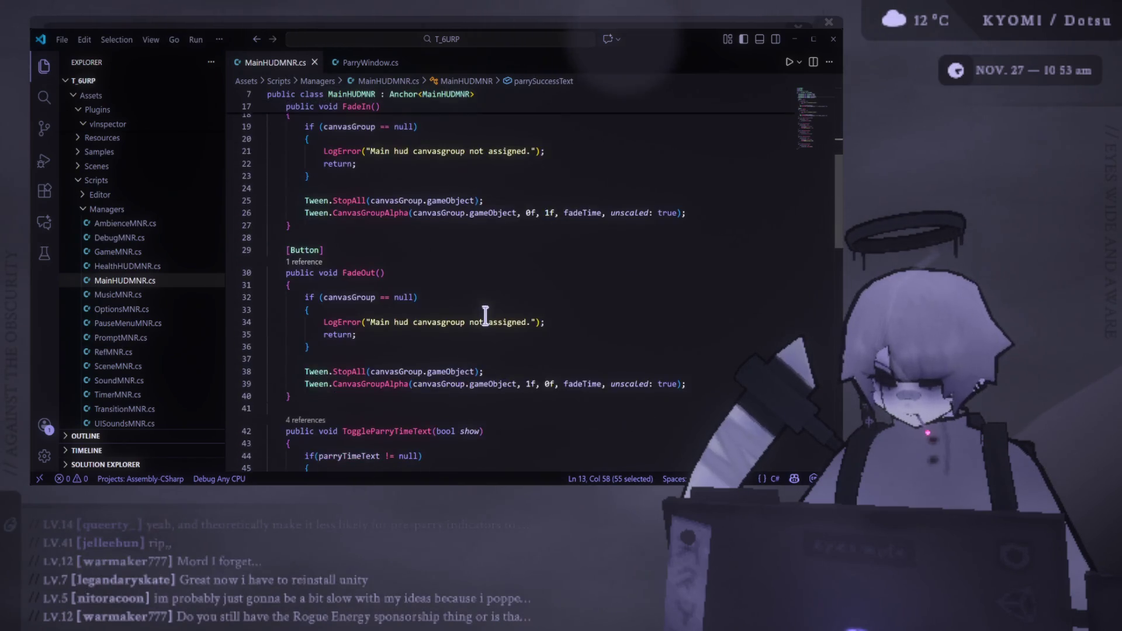
Step: Review the ShowParrySuccessText and HideParrySuccessText methods in MainHUDMNR.cs, then return to ParryWindow.cs
scroll(468, 316, "down", 3)
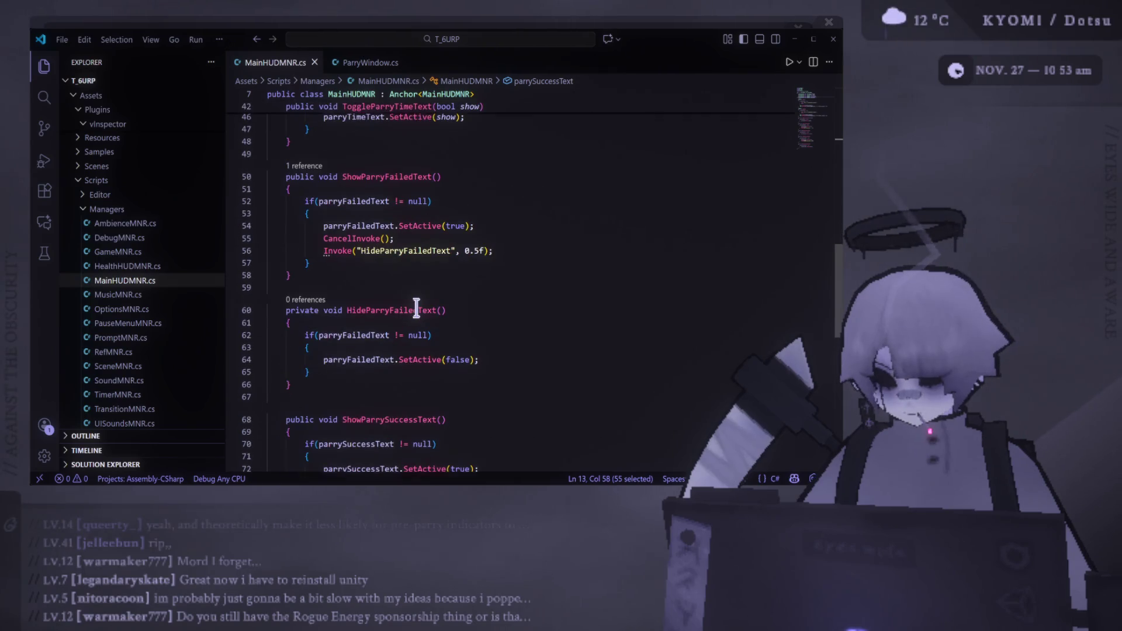
scroll(416, 309, "down", 6)
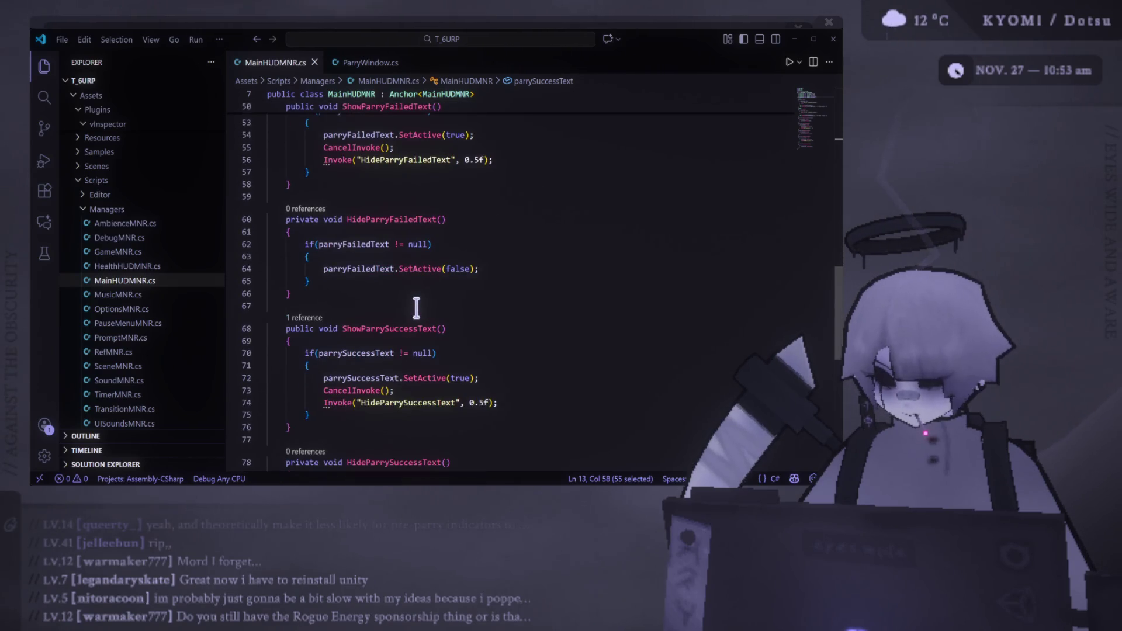
scroll(416, 308, "up", 3)
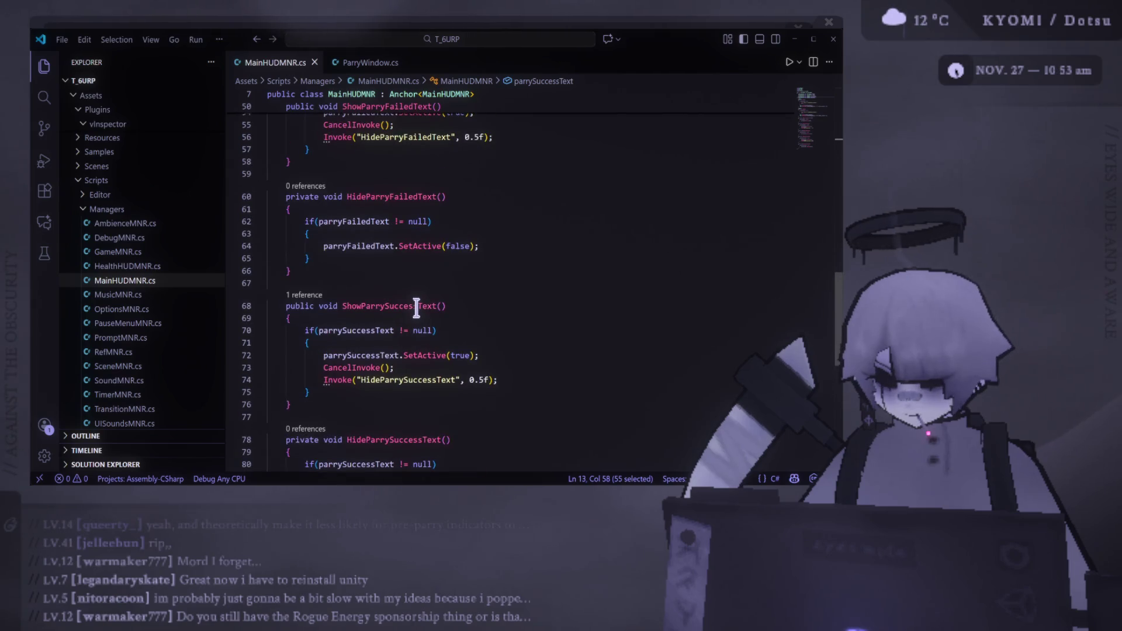
scroll(415, 313, "down", 1)
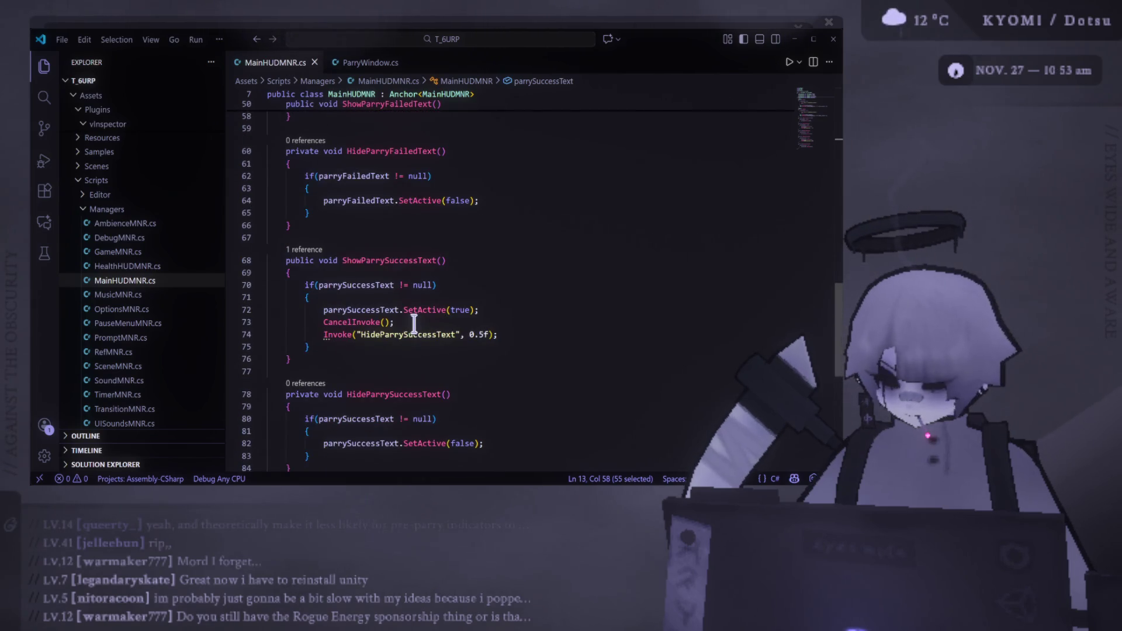
scroll(410, 318, "down", 3)
mouse_move(293, 377)
left_mouse_down()
mouse_move(244, 151)
mouse_move(245, 168)
left_mouse_up()
left_click(333, 379)
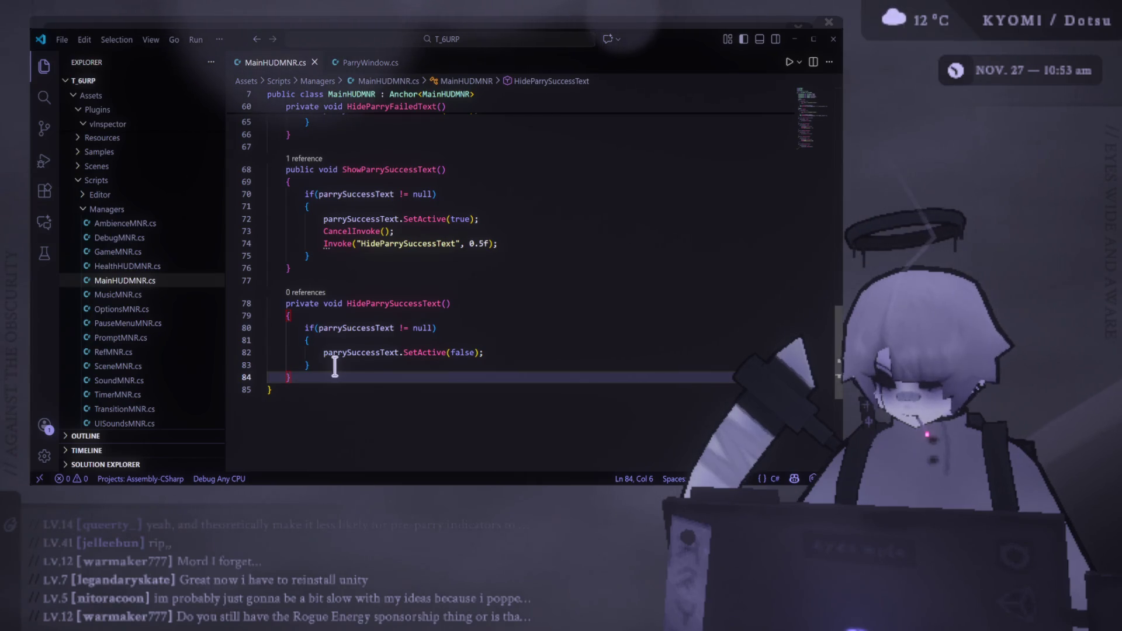
scroll(393, 313, "up", 6)
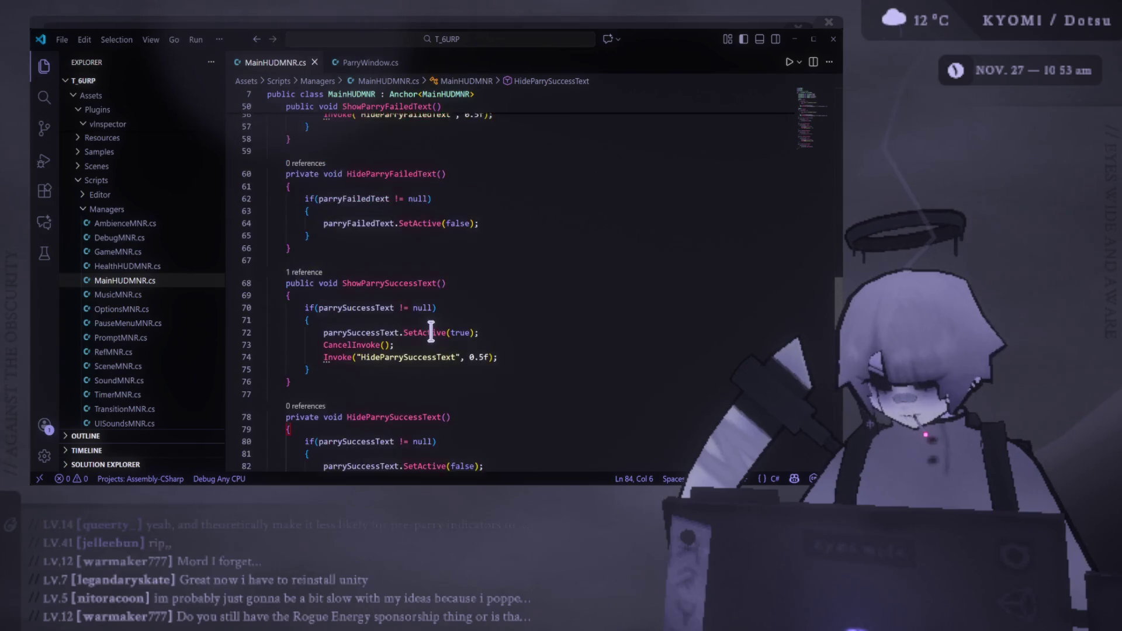
scroll(434, 344, "up", 6)
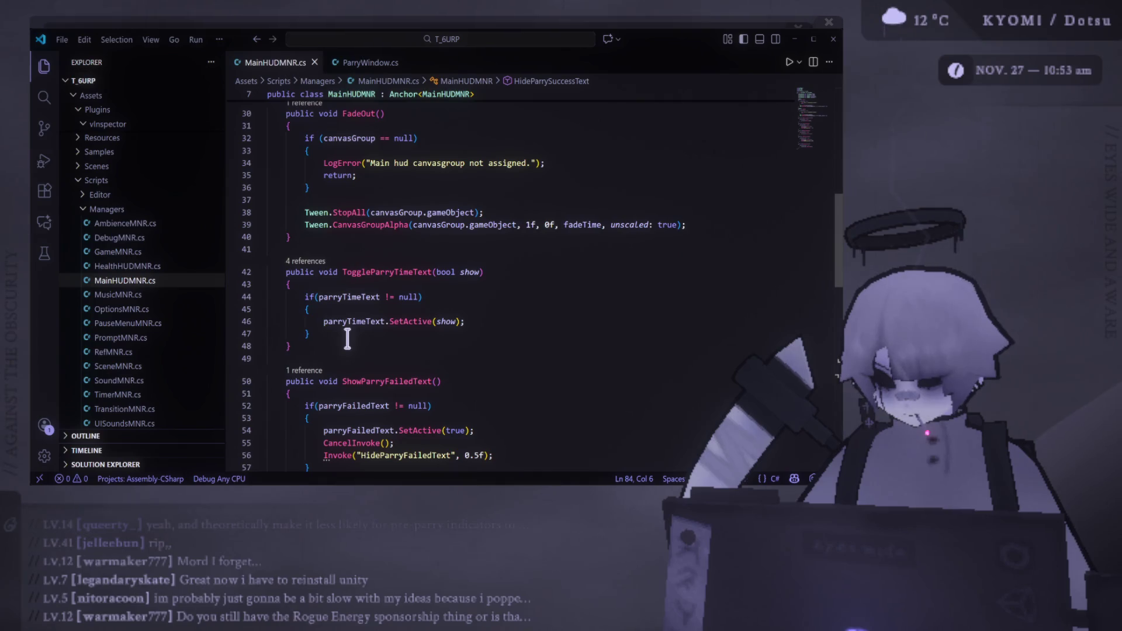
scroll(481, 373, "down", 3)
key("ctrl+Tab")
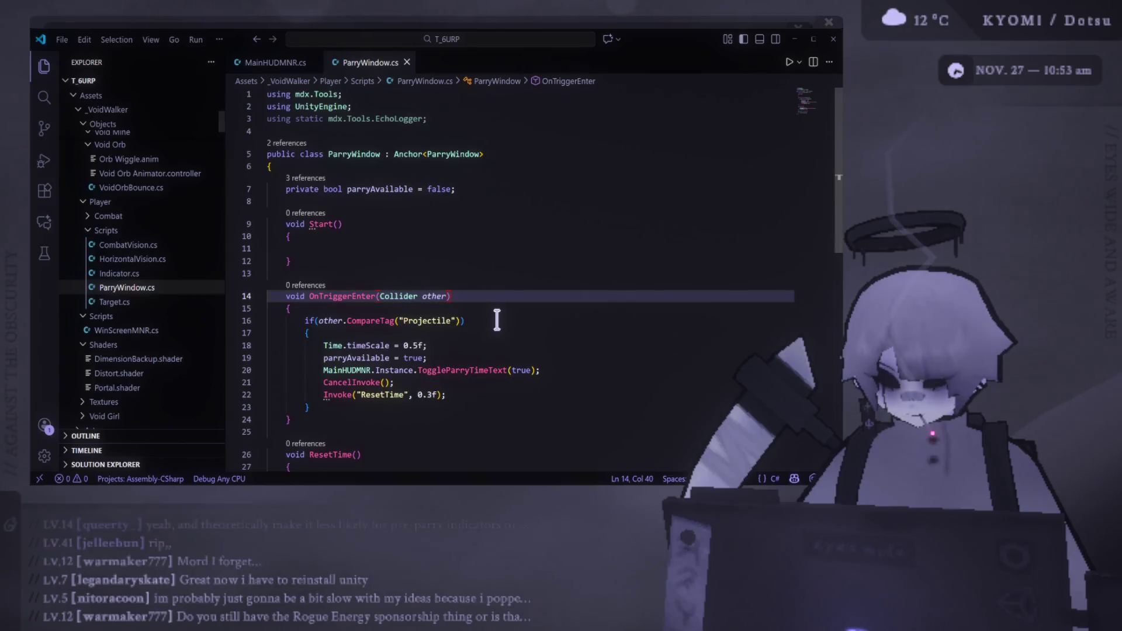
scroll(499, 318, "down", 1)
left_click(389, 214)
scroll(435, 144, "down", 4)
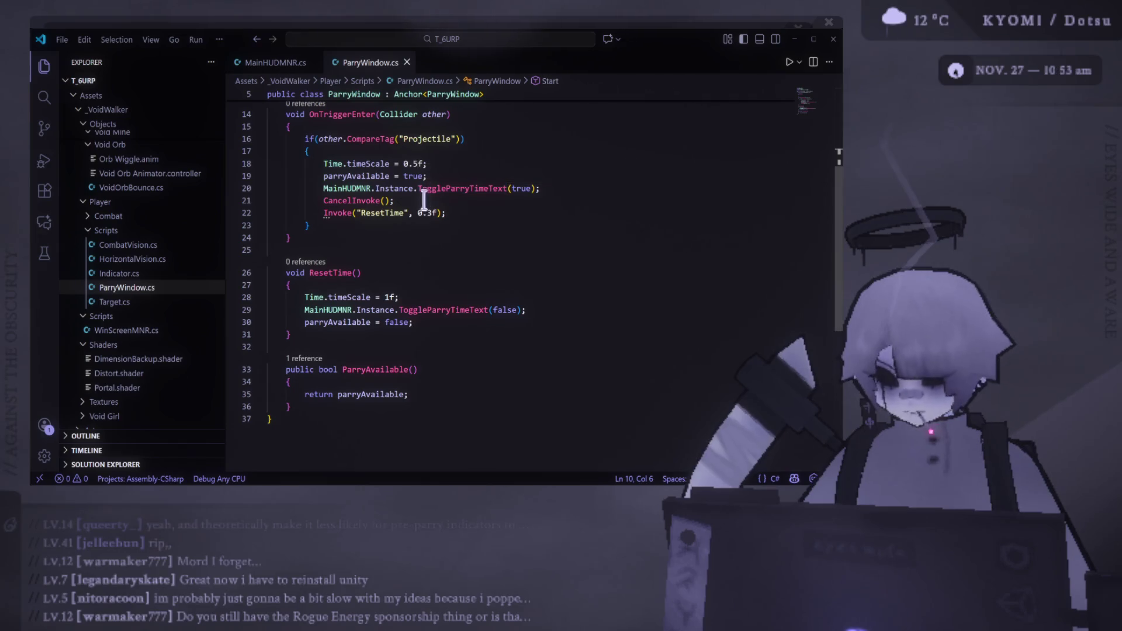
scroll(475, 251, "up", 4)
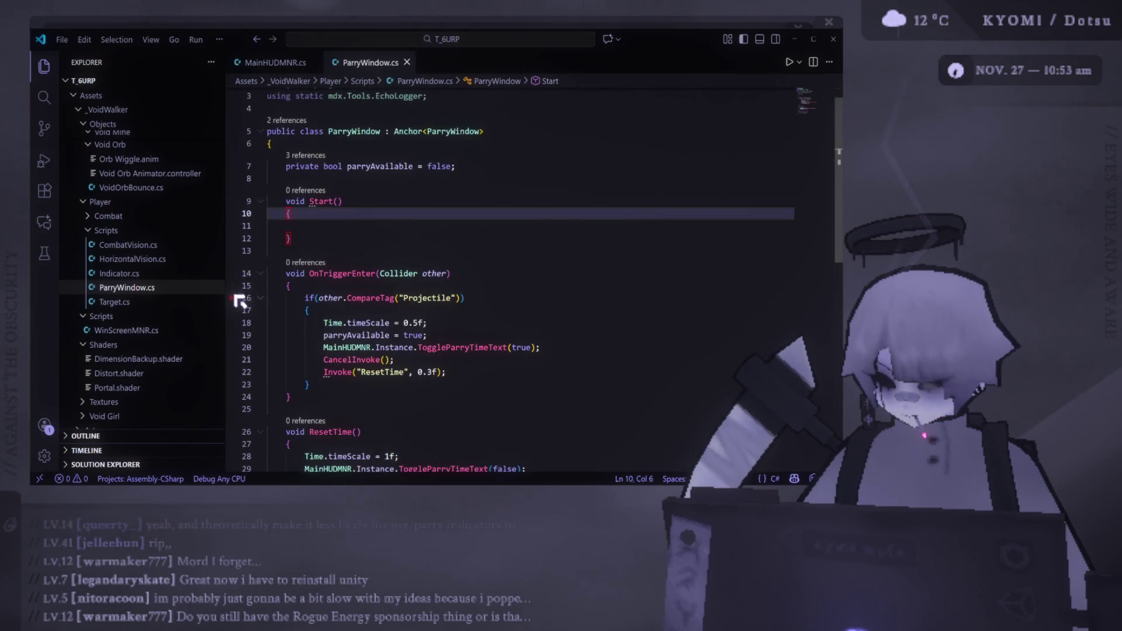
scroll(467, 284, "down", 1)
scroll(322, 258, "down", 1)
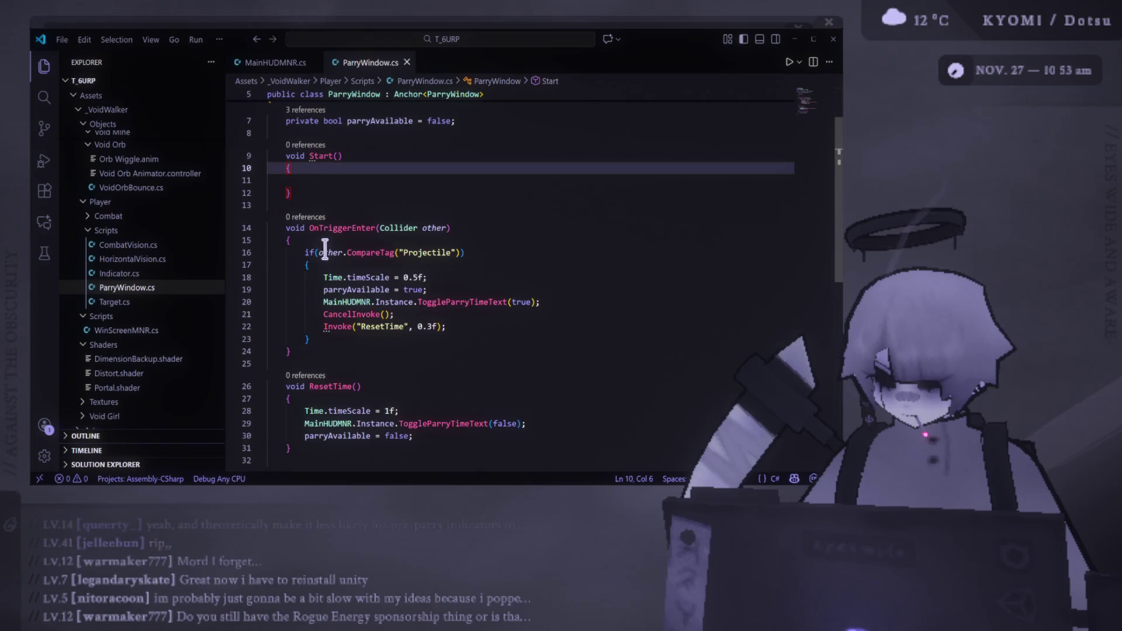
scroll(553, 267, "down", 3)
left_click(467, 368)
scroll(199, 351, "down", 10)
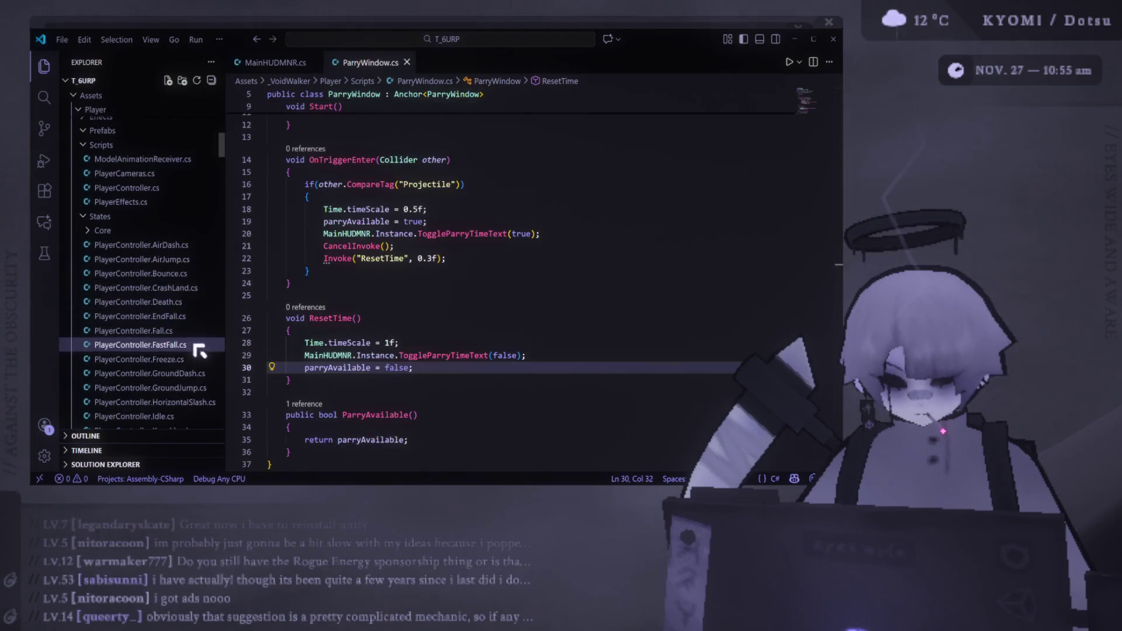
Step: Open PlayerController.Parry.cs as a permanent tab and inspect its CheckSuccessfulParry method
left_click(193, 337)
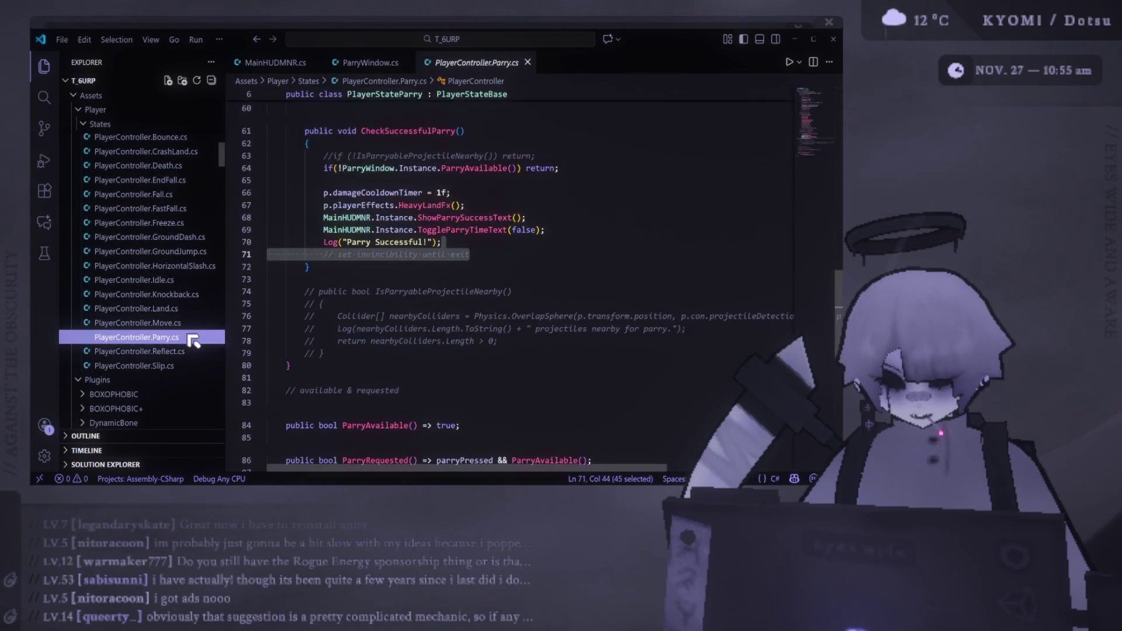
left_click(564, 154)
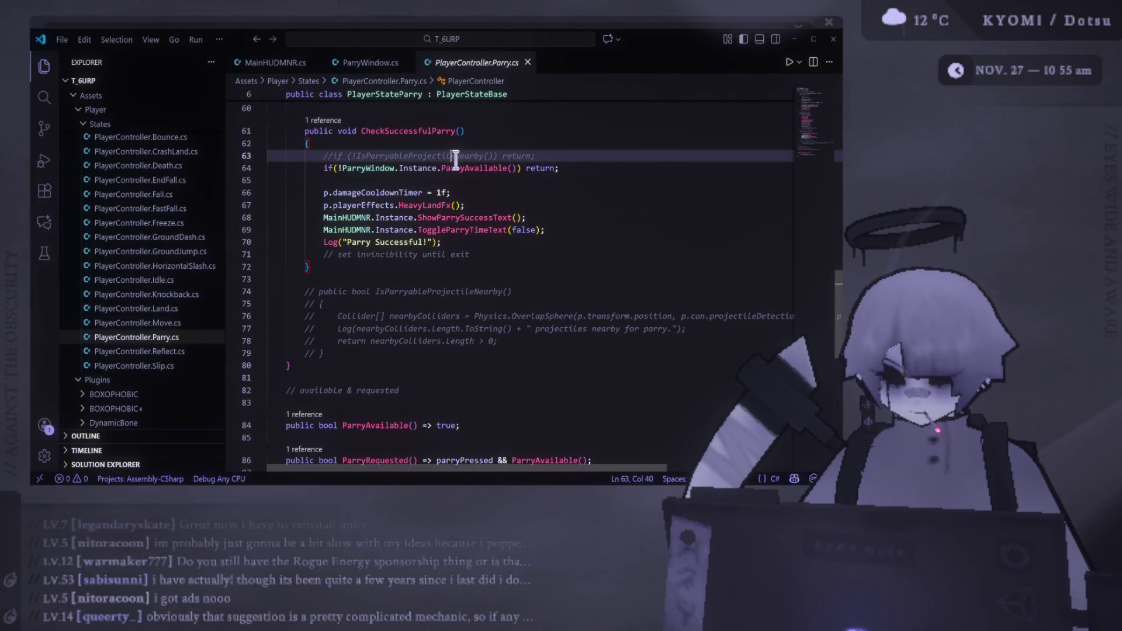
left_click(471, 135)
scroll(484, 225, "up", 2)
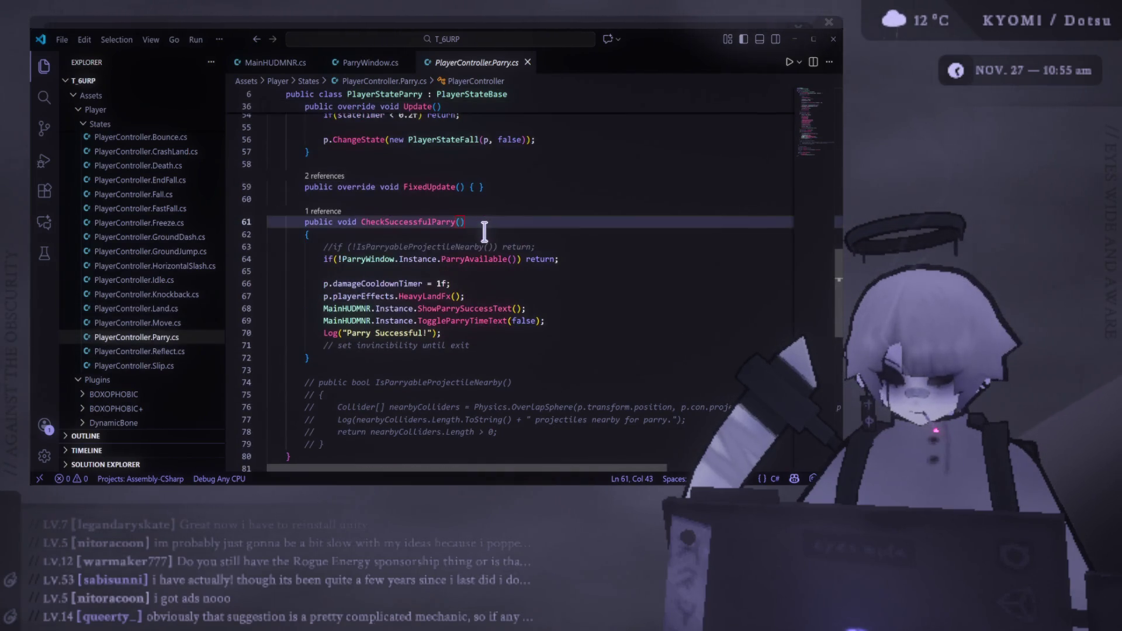
double_click(461, 63)
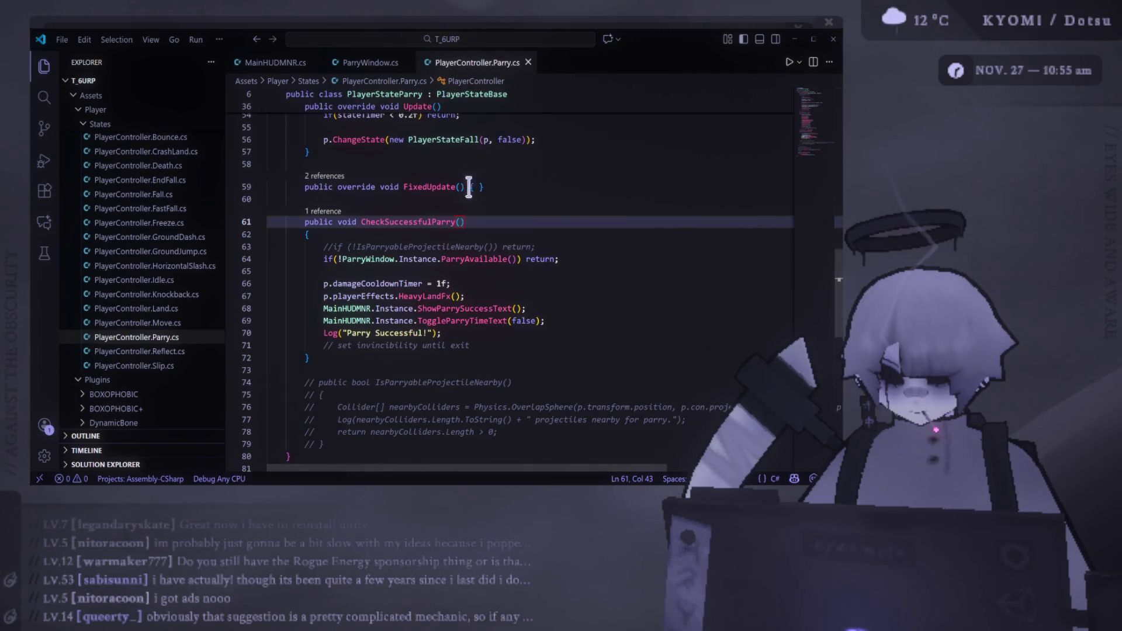
scroll(469, 212, "up", 5)
scroll(469, 212, "down", 7)
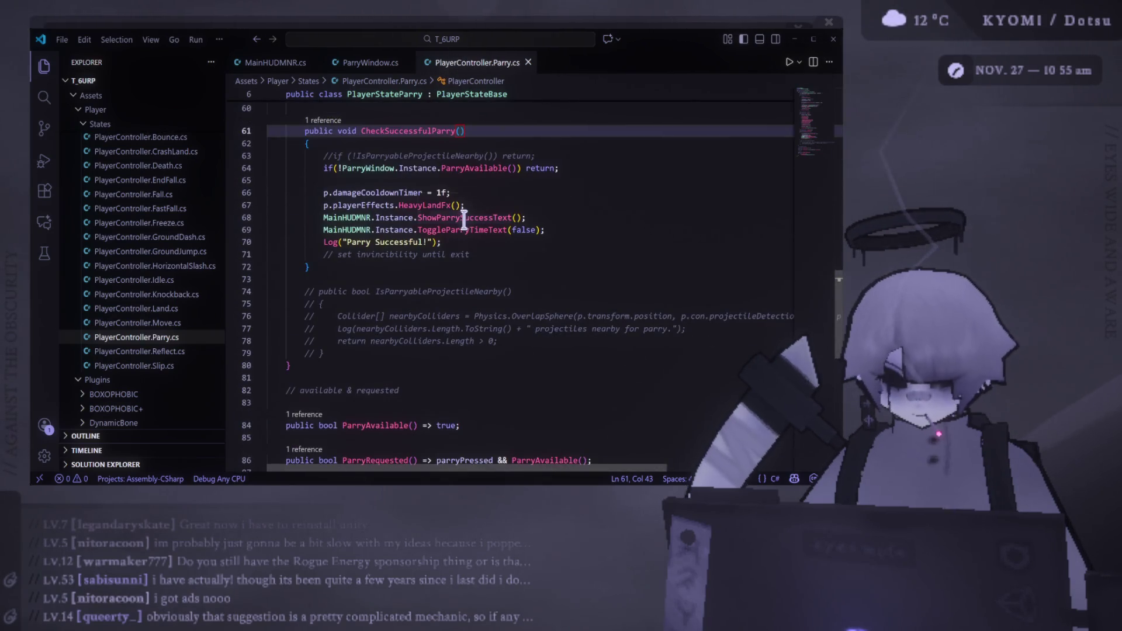
scroll(464, 221, "down", 3)
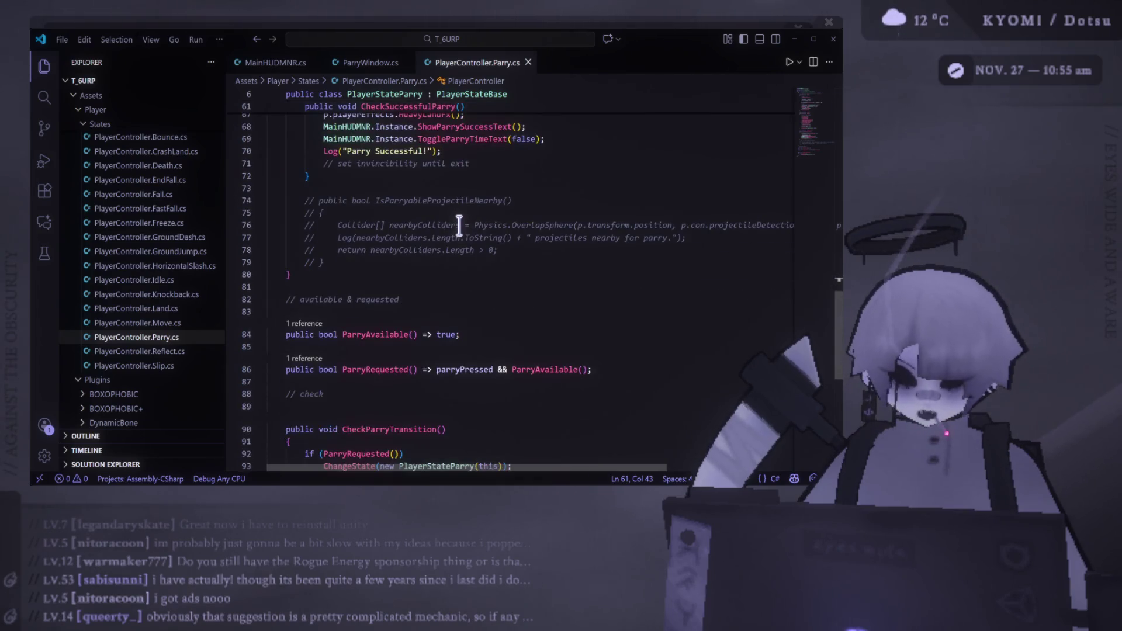
scroll(462, 219, "up", 5)
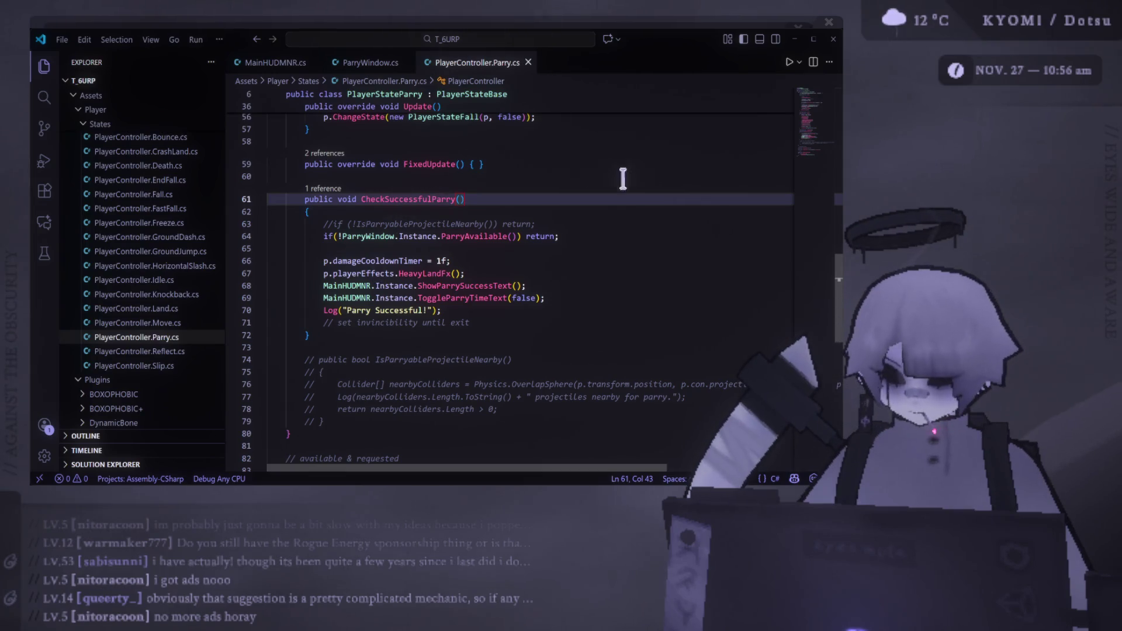
Step: Select the successful-parry actions on lines 66–70, then go back to ParryWindow.cs
left_click(648, 237)
left_click(573, 245)
left_click(574, 237)
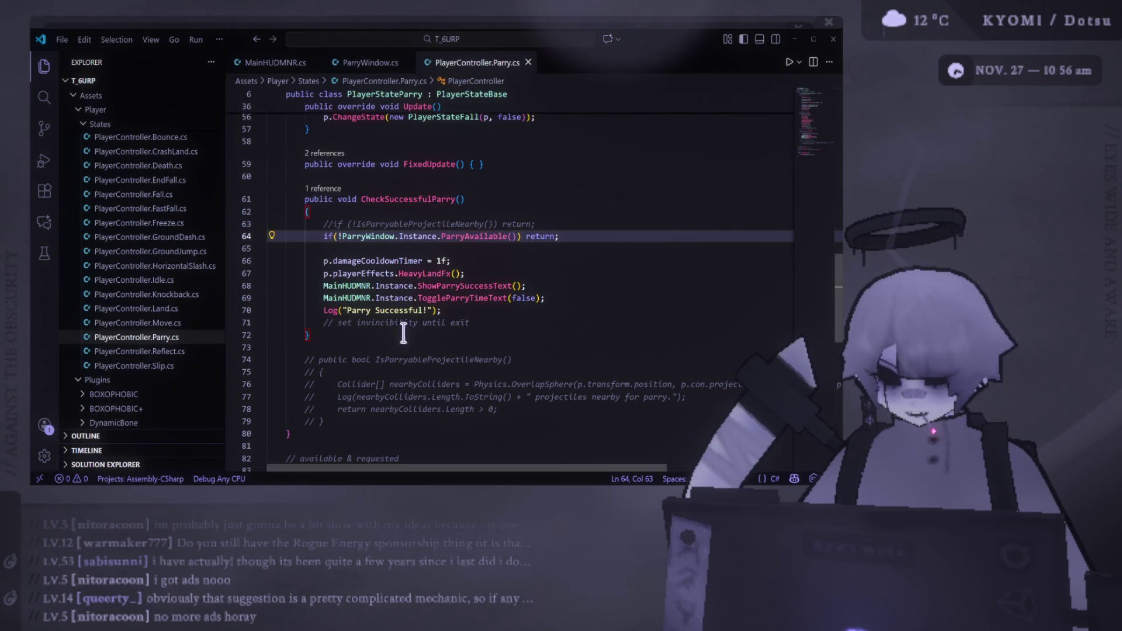
mouse_move(316, 261)
left_mouse_down()
mouse_move(536, 293)
mouse_move(544, 311)
left_mouse_up()
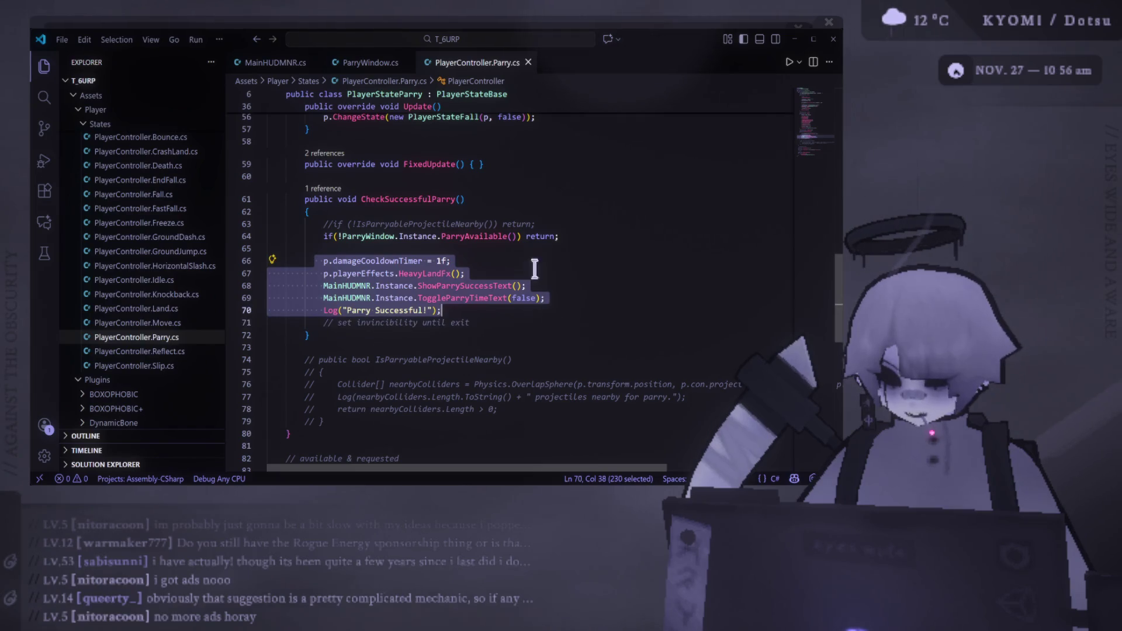
left_click(365, 62)
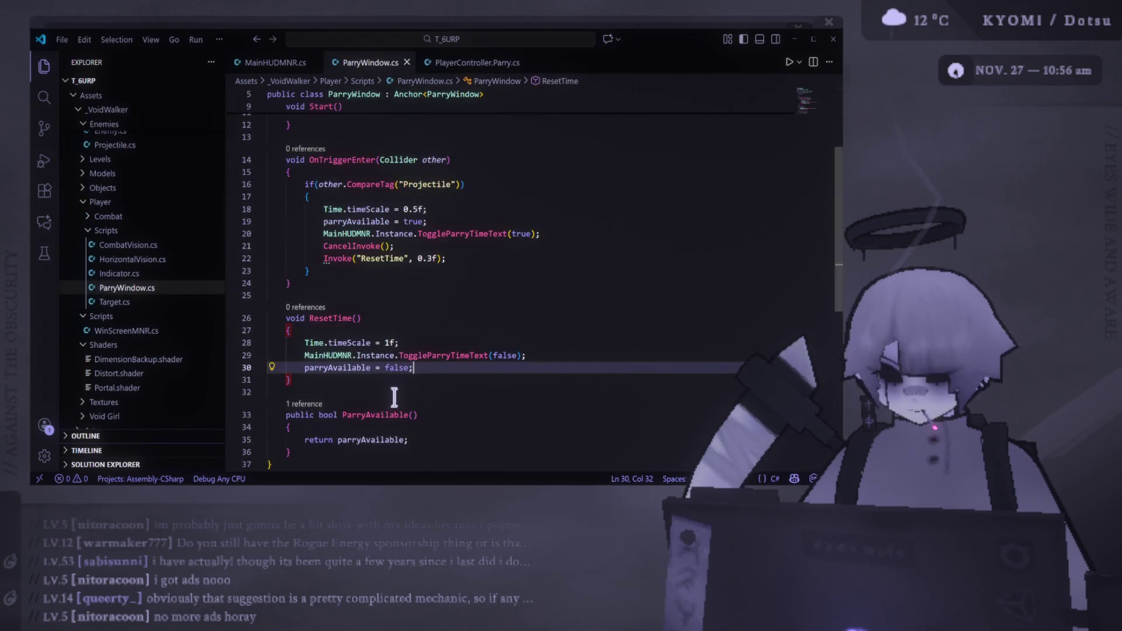
scroll(459, 173, "up", 2)
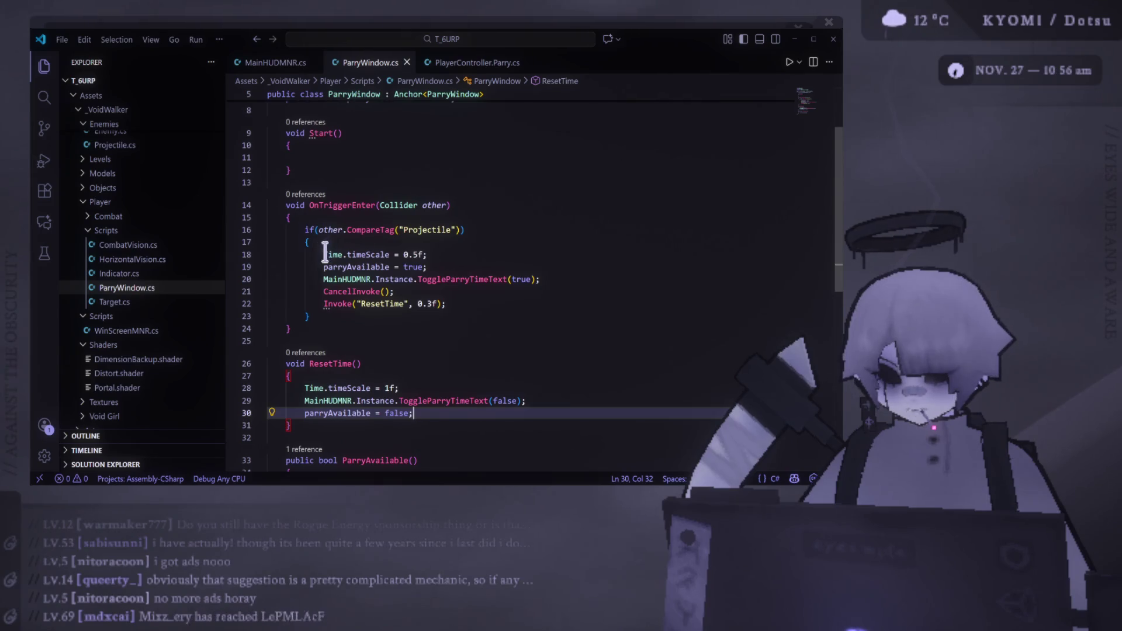
left_click_drag(325, 252, 490, 312)
left_click(487, 304)
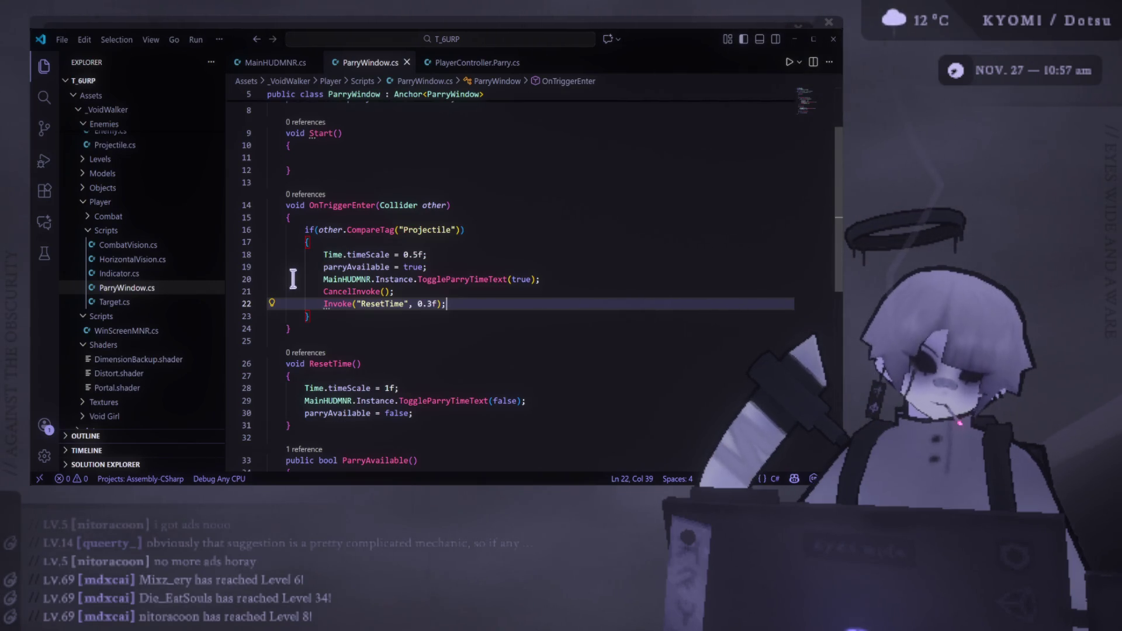
right_click(292, 269)
key("Escape")
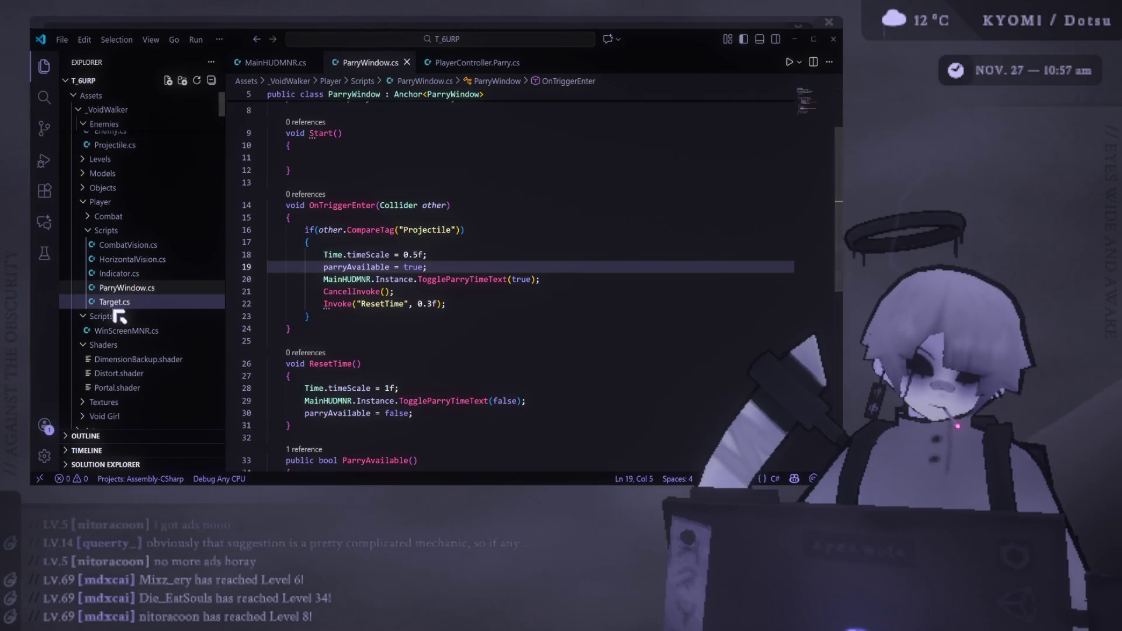
scroll(496, 258, "down", 3)
scroll(484, 276, "up", 6)
key("ctrl+a")
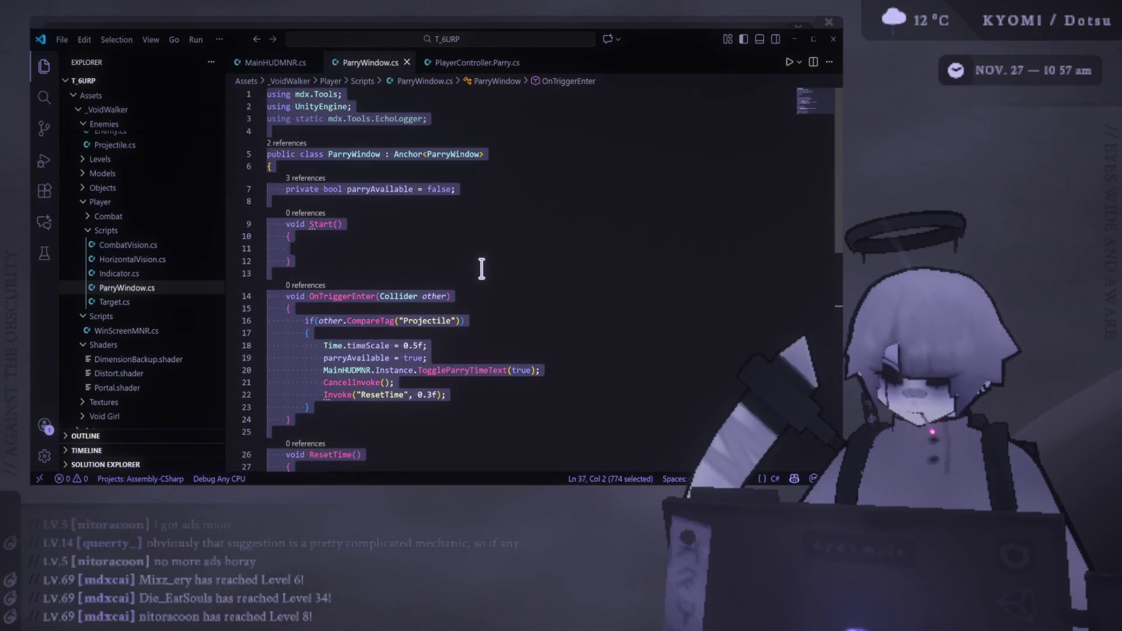
Step: Create a new file named PreParry.cs in the Player Scripts folder
left_click(448, 236)
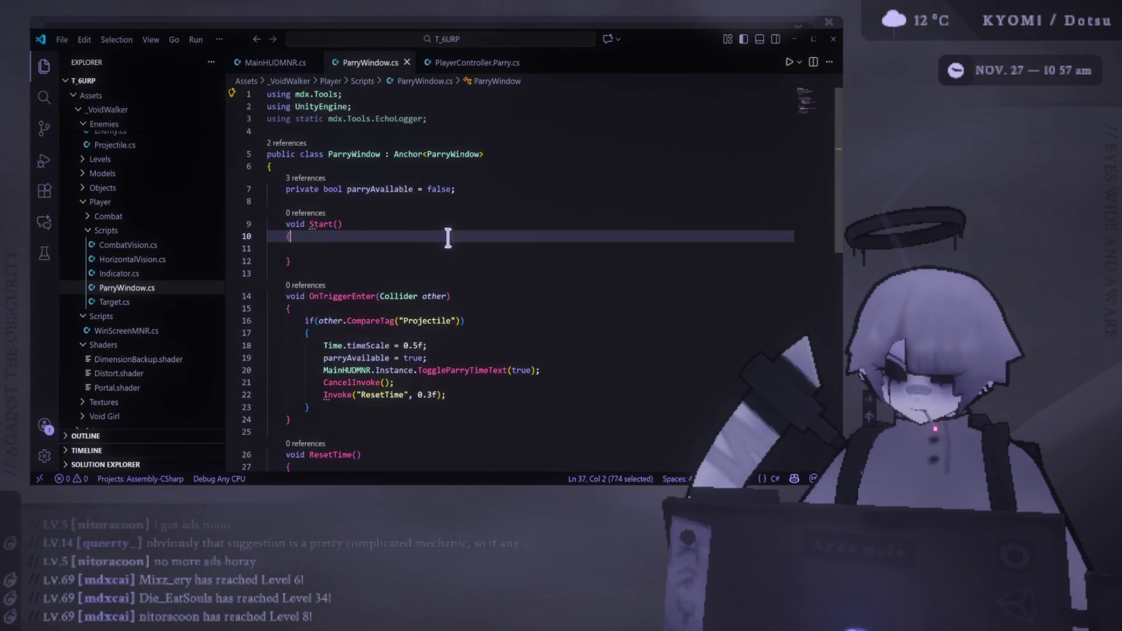
right_click(126, 287)
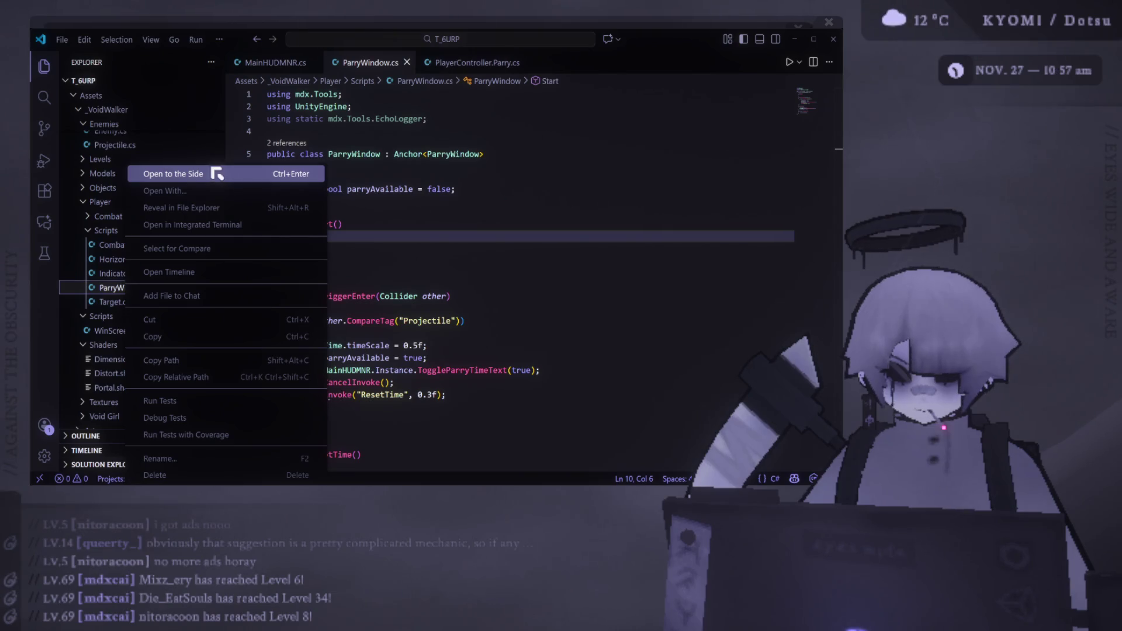
left_click(100, 233)
right_click(104, 232)
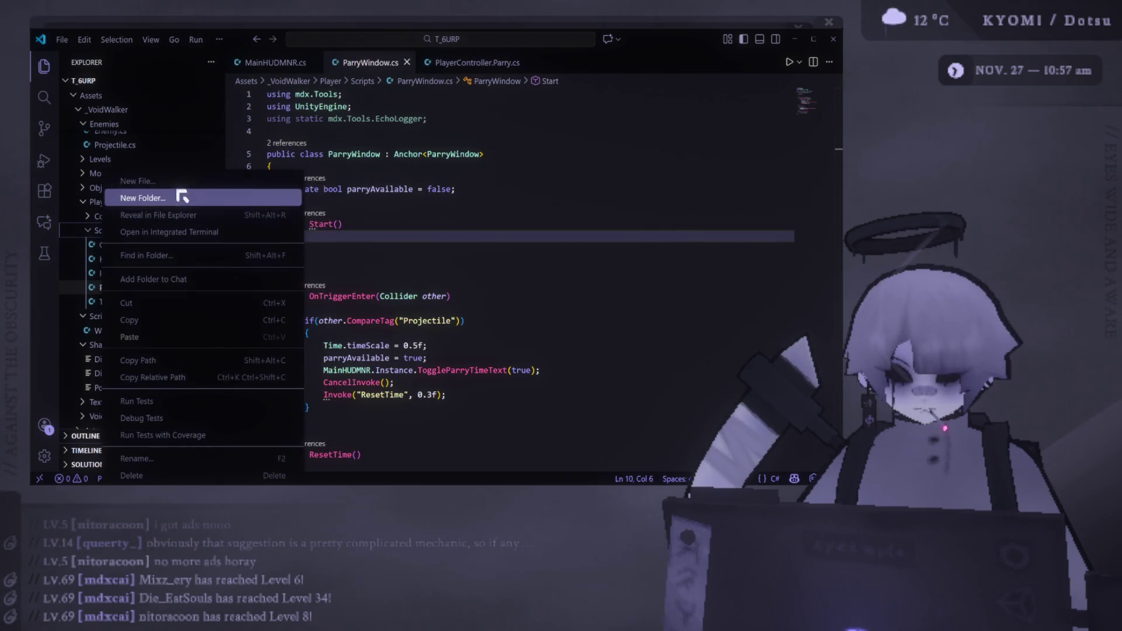
left_click(178, 186)
type("Pe")
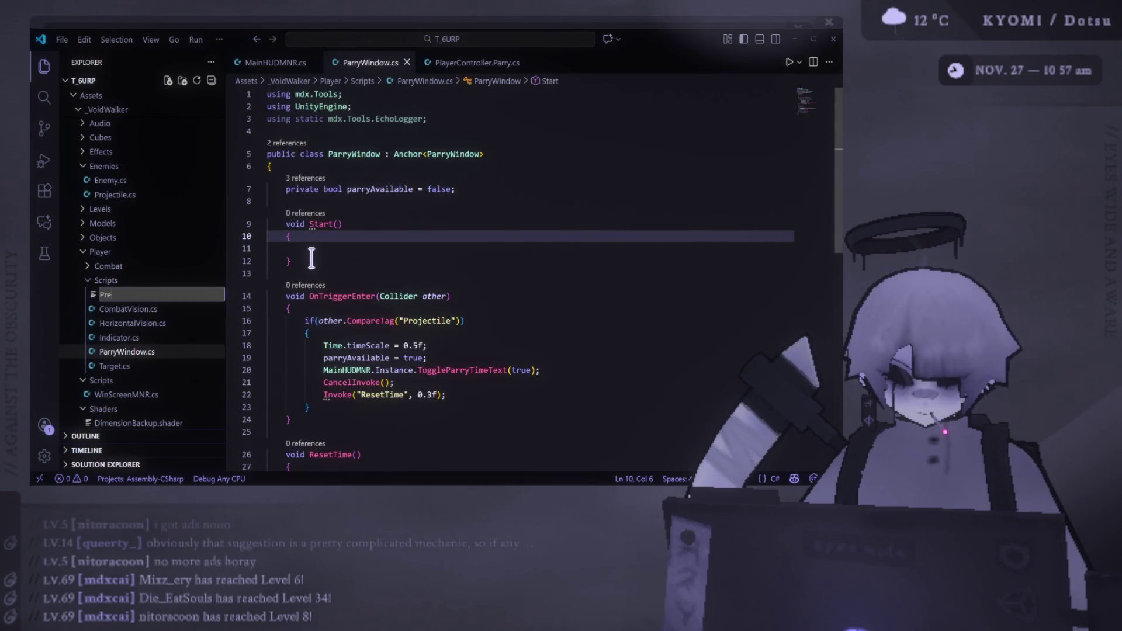
type("s")
key("Return")
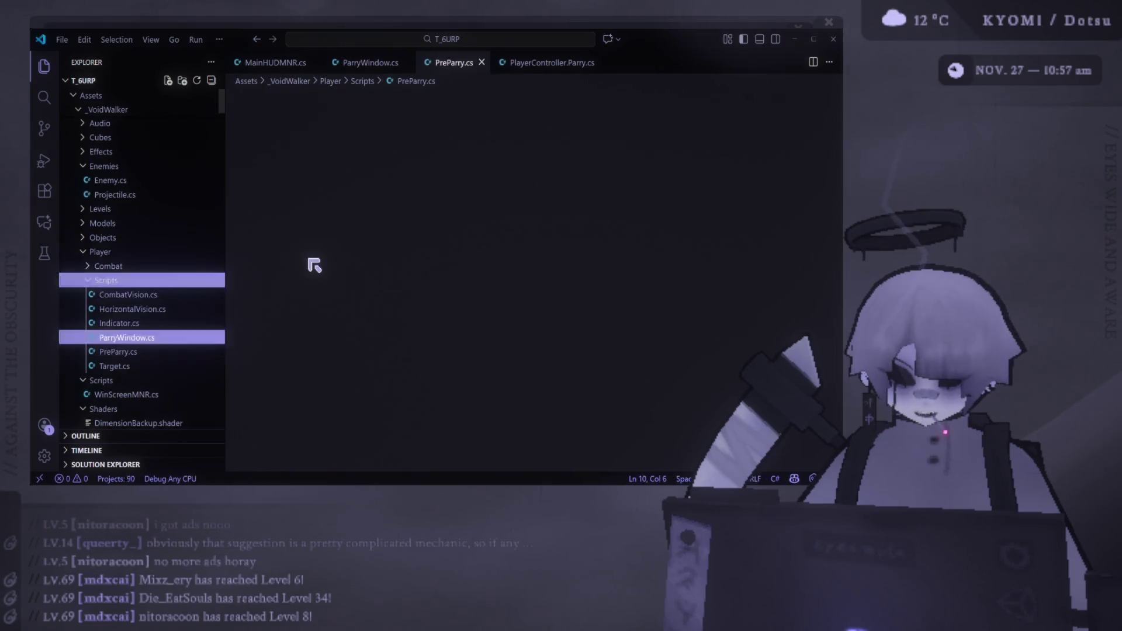
Step: Paste the ParryWindow code into PreParry.cs and delete the parryAvailable field and empty Start method
type("using mdx.Tools; using UnityEngine; using static mdx.Tools.EchoLogger;  public class ParryWindow : Anchor<ParryWindow> {     private bool parryAvailable = false;      void Start()     {      }      void OnTriggerEnter(Collider other)     {         if(other.CompareTag(\"Projectile\"))         {             Time.timeScale = 0.5f;             parryAvailable = true;             MainHUDMNR.Instance.ToggleParryTimeText(true);             CancelInvoke();             Invoke(\"ResetTime\", 0.3f);         }     }      void ResetTime()     {         Time.timeScale = 1f;         MainHUDMNR.Instance.ToggleParryTimeText(false);         parryAvailable = false;     }      public bool ParryAvailable()     {         return parryAvailable;     } }")
scroll(438, 252, "up", 5)
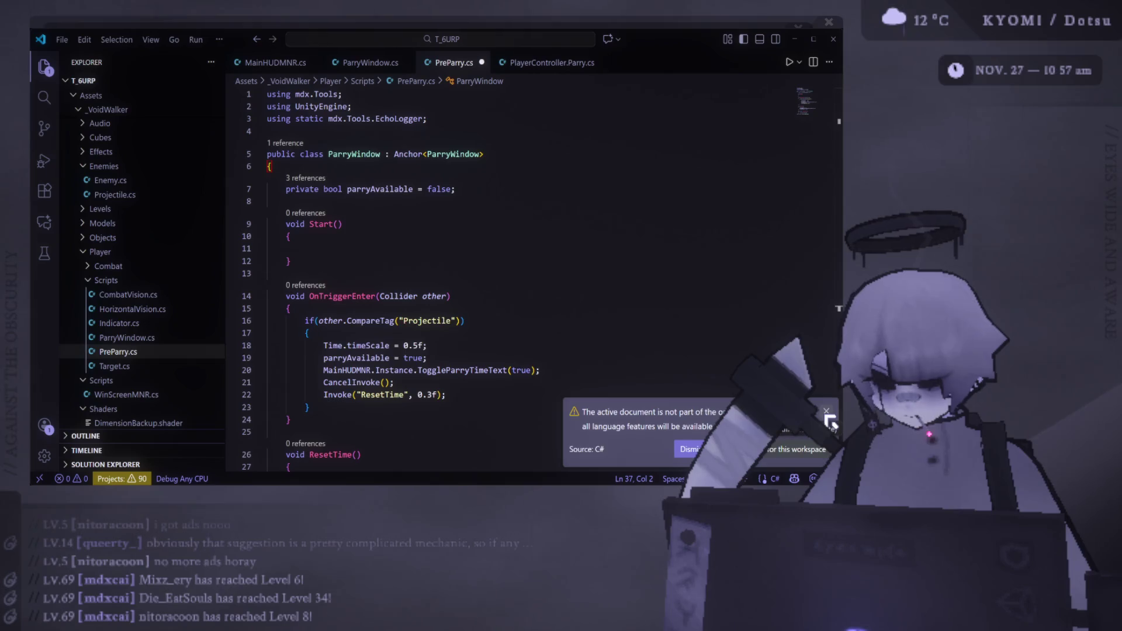
left_click(826, 412)
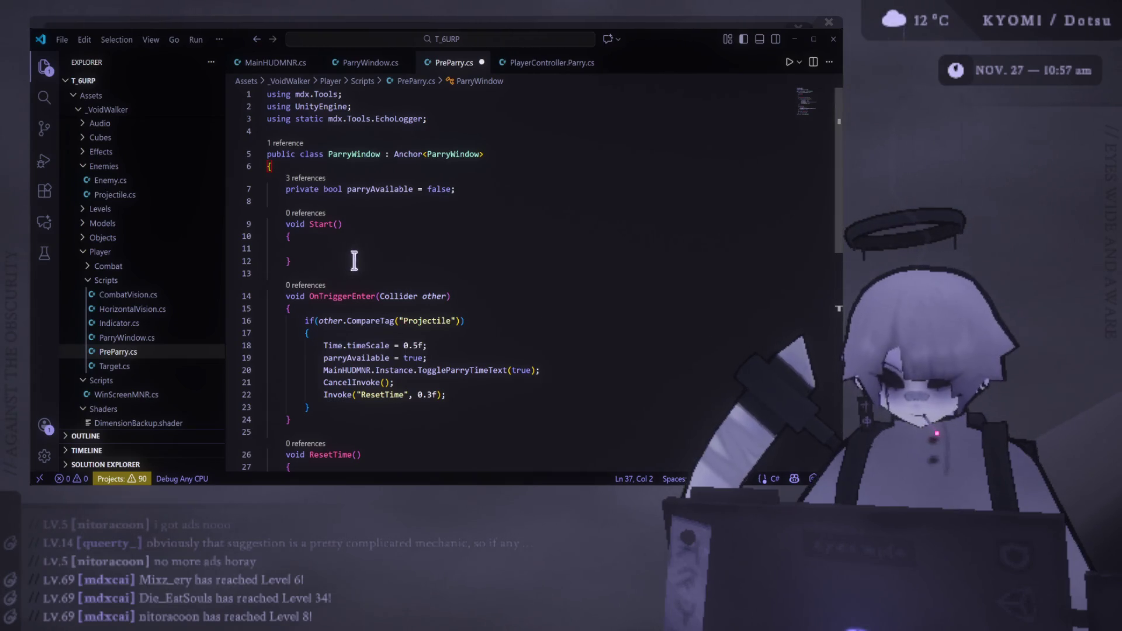
left_click(479, 194)
left_click_drag(462, 188, 273, 190)
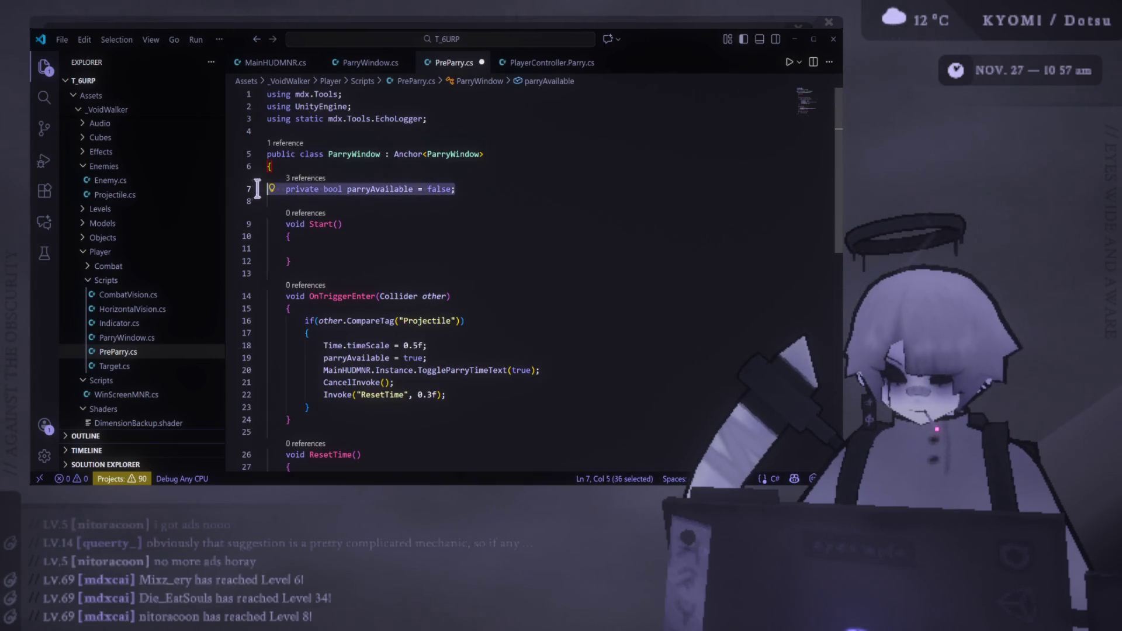
key("BackSpace")
left_click_drag(290, 257, 233, 183)
key("BackSpace")
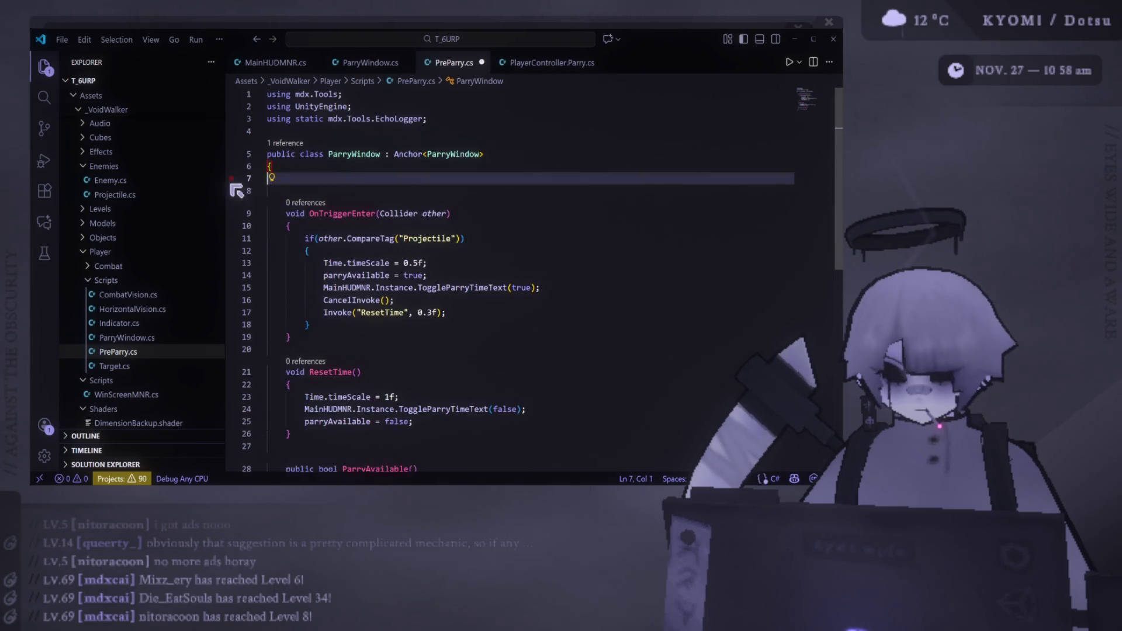
Step: Rename the class to PreParryWindow and remove the blank line under the opening brace
left_click(329, 154)
type("Pre")
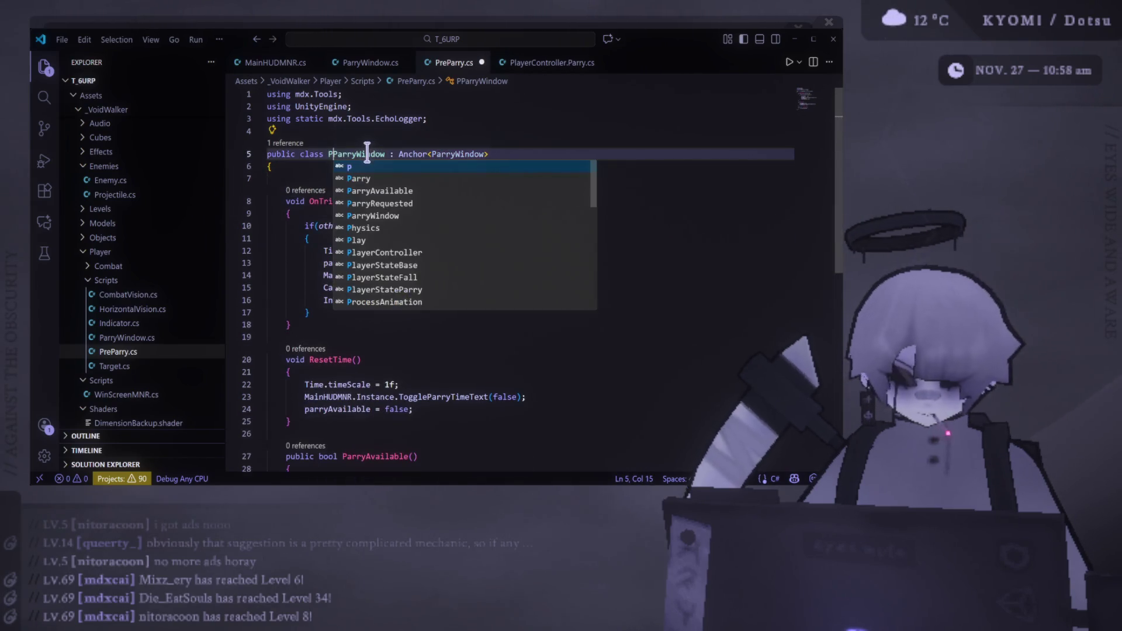
left_click(446, 179)
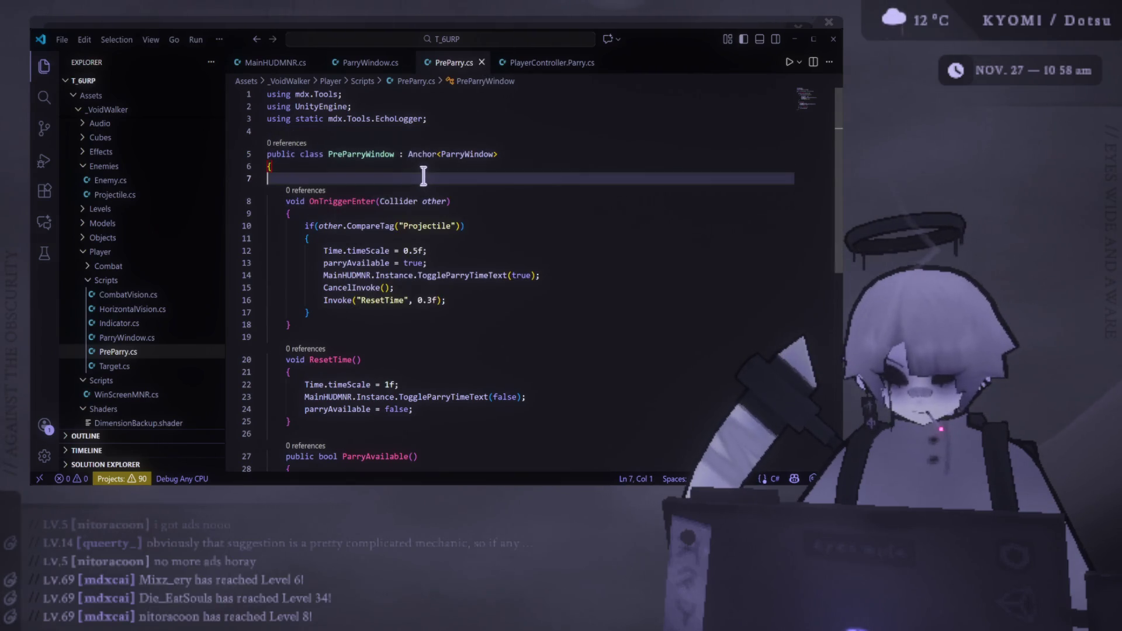
key("BackSpace")
left_click(488, 251)
left_click(454, 226)
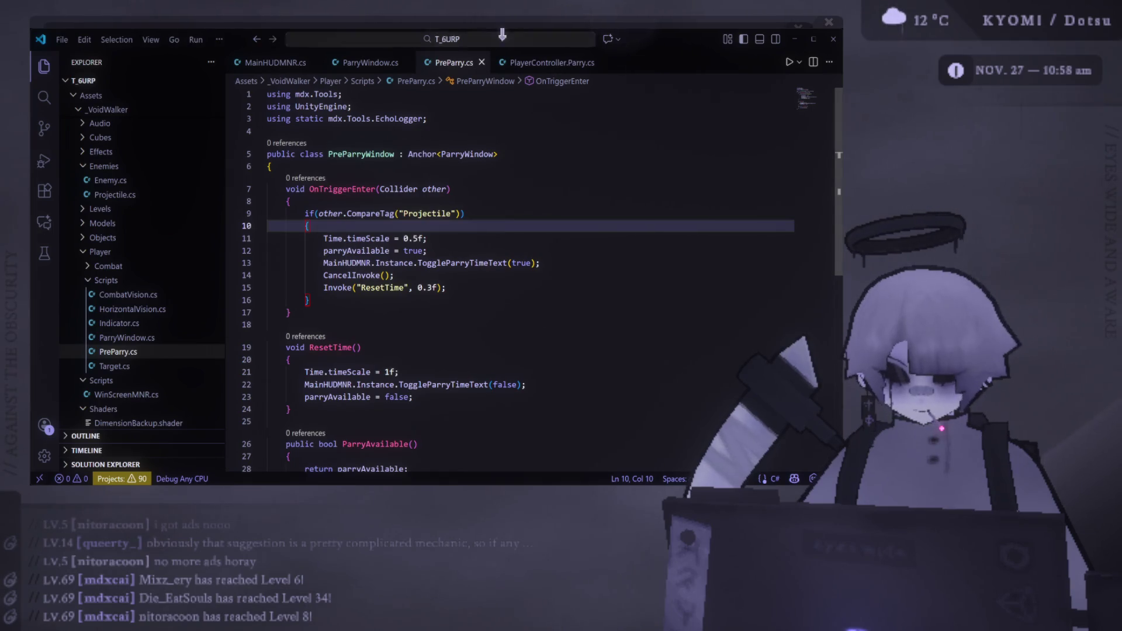
key("alt+Tab")
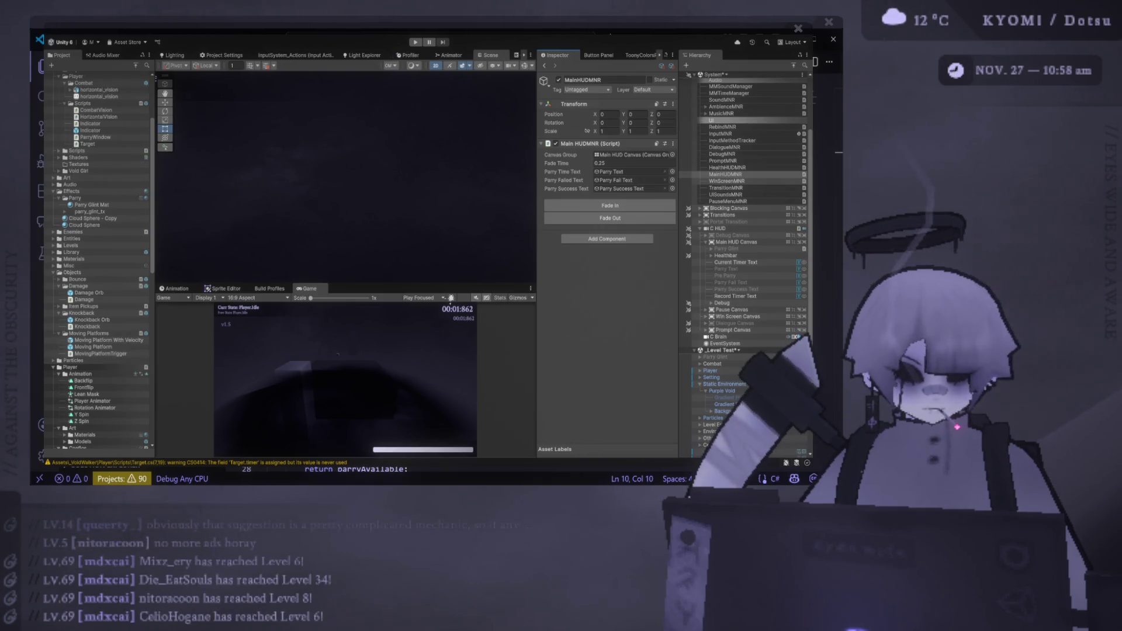
Step: Alternate between Unity and VS Code so Unity compiles PreParry.cs, then reposition the editor window
key("alt+Tab")
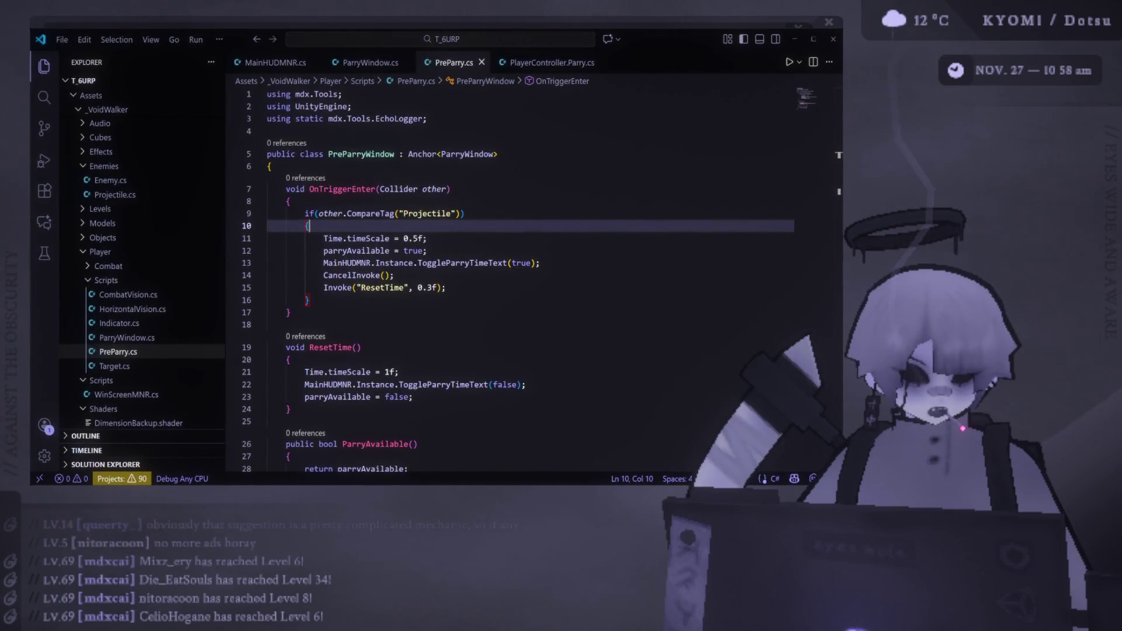
key("alt+Tab")
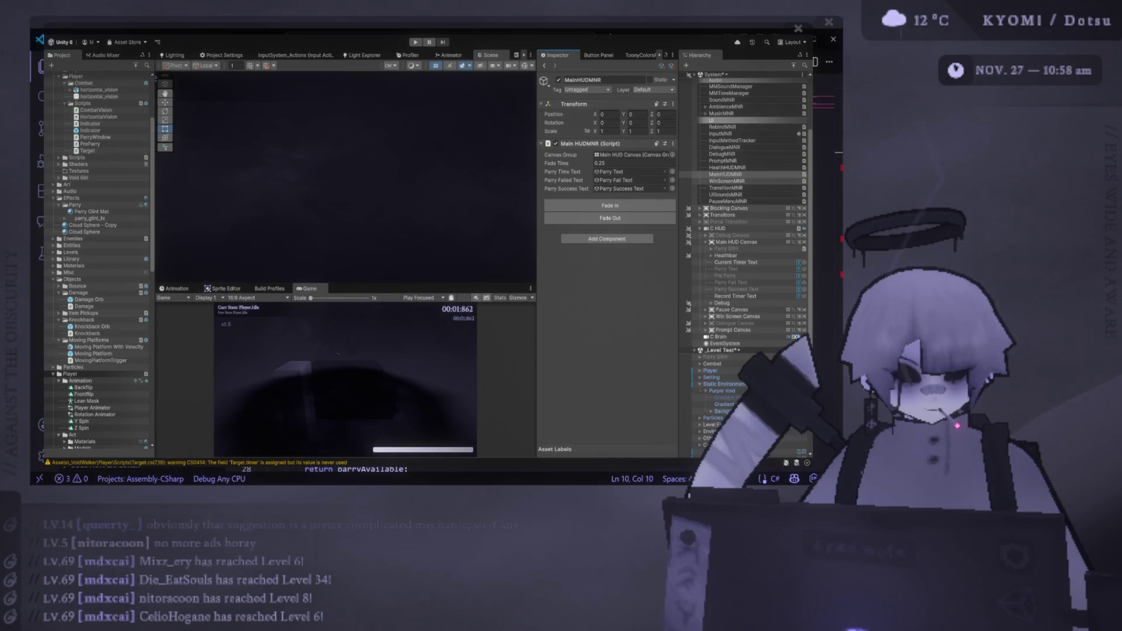
key("alt+Tab")
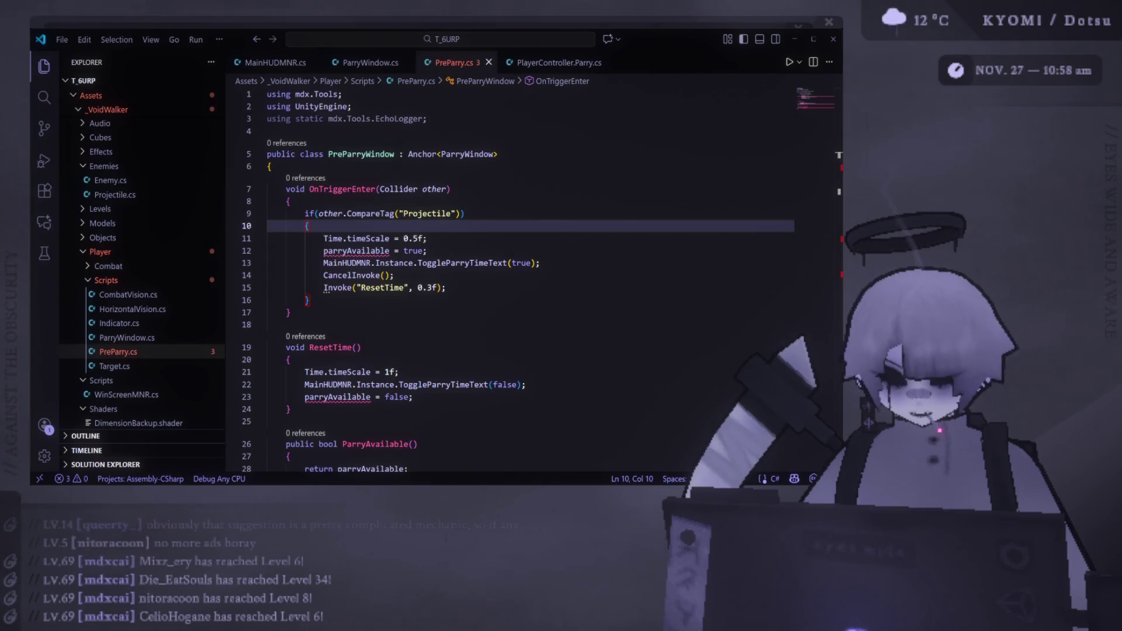
key("alt+Tab")
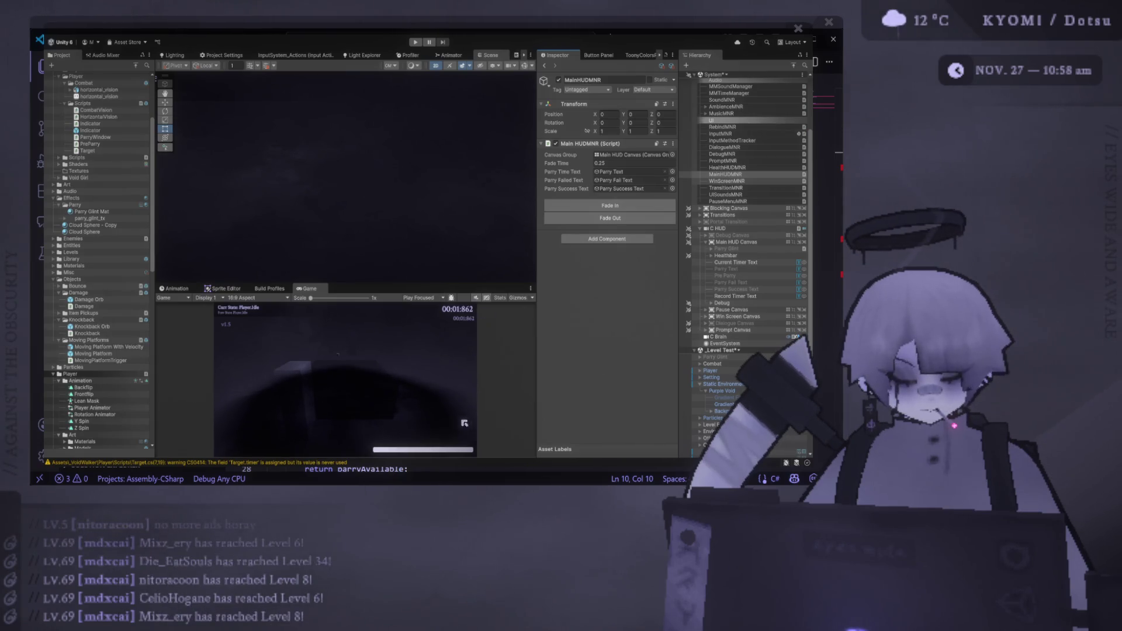
key("alt+Tab")
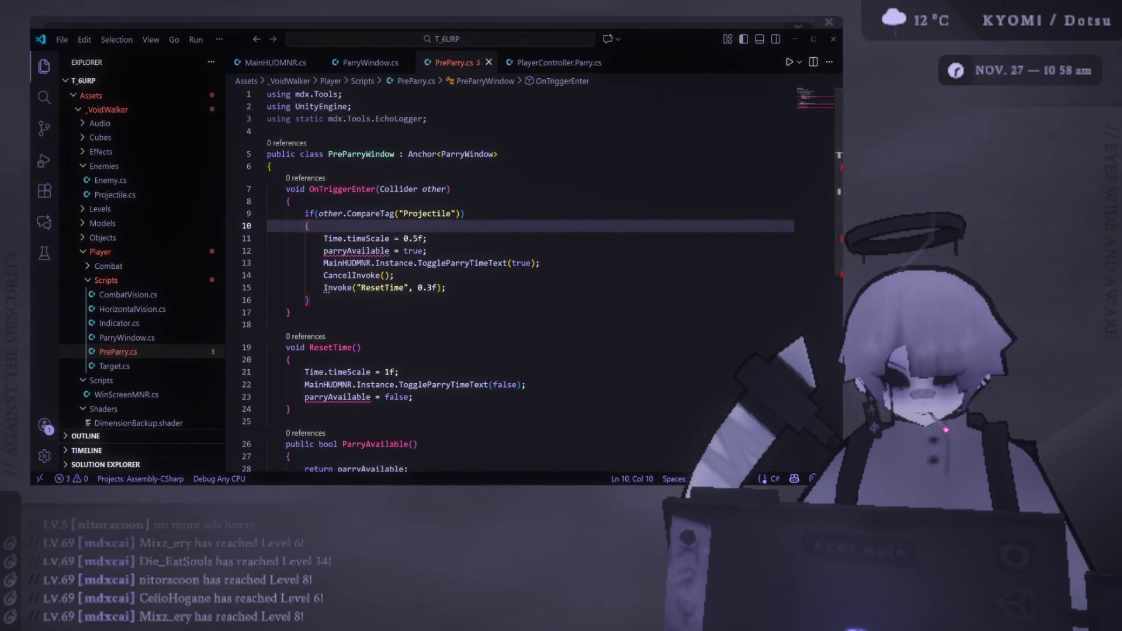
key("alt+Tab")
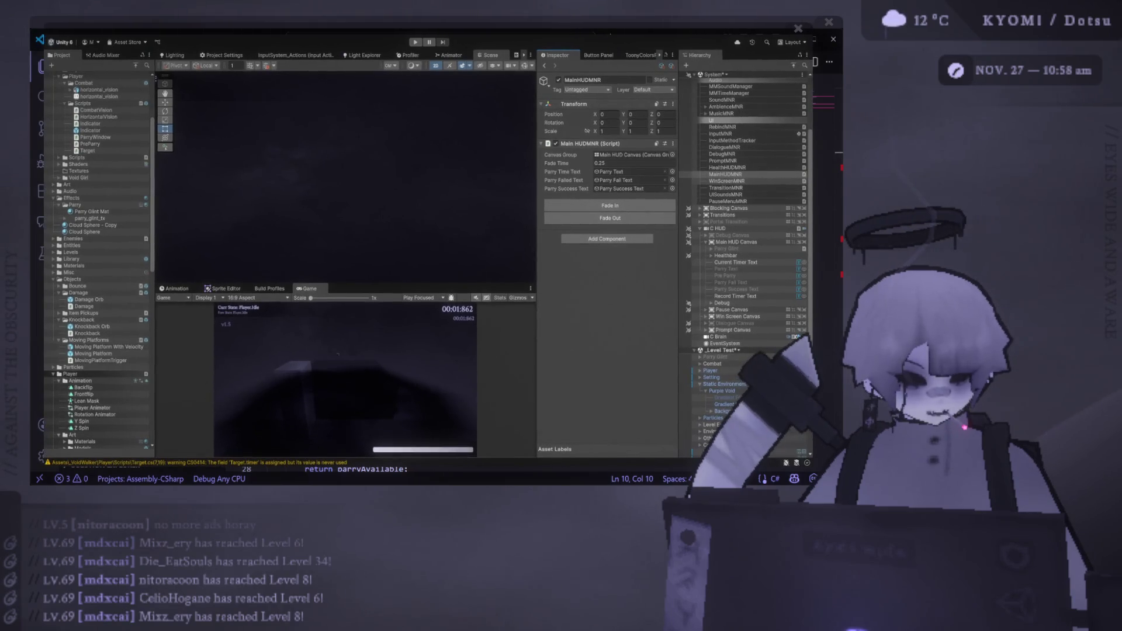
key("alt+Tab")
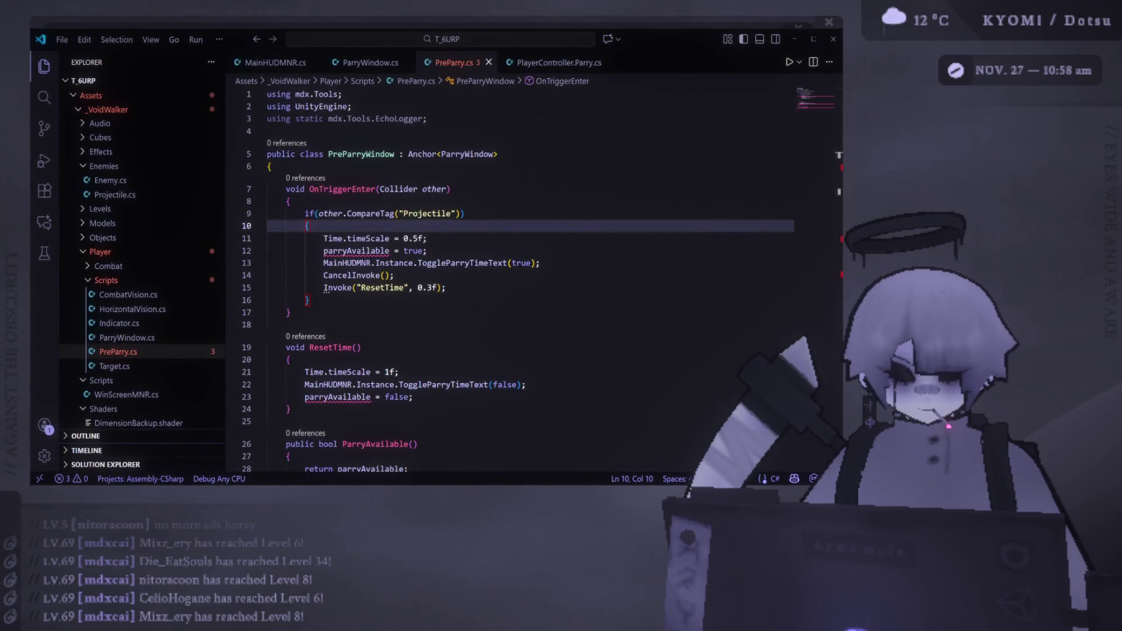
mouse_move(426, 31)
left_mouse_down()
mouse_move(464, 41)
mouse_move(465, 52)
mouse_move(416, 28)
left_mouse_up()
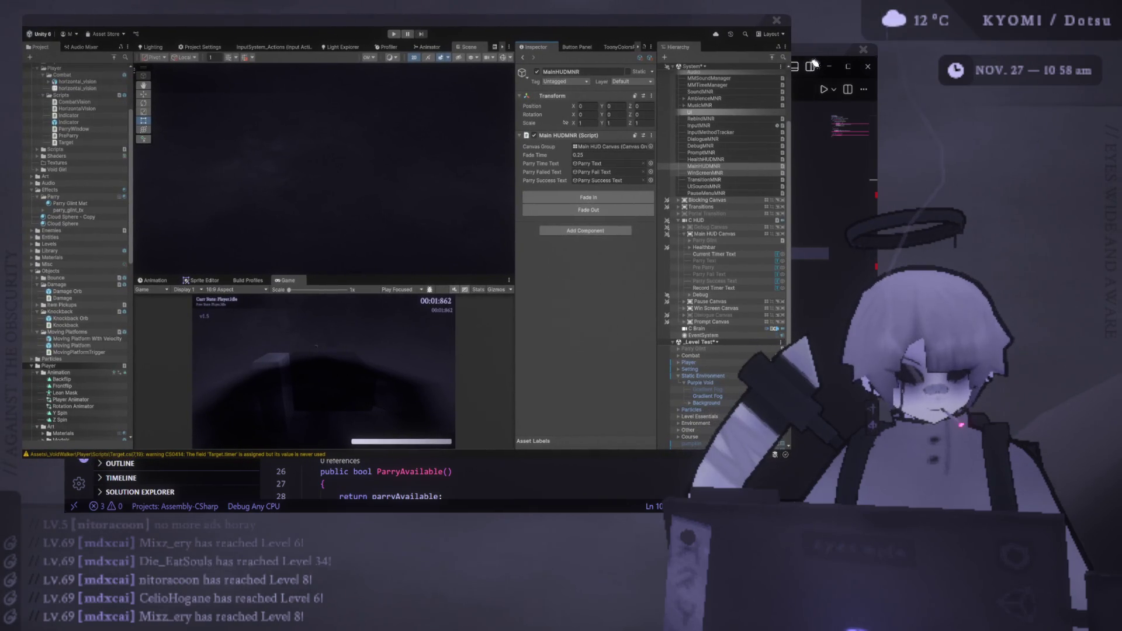
left_click(815, 60)
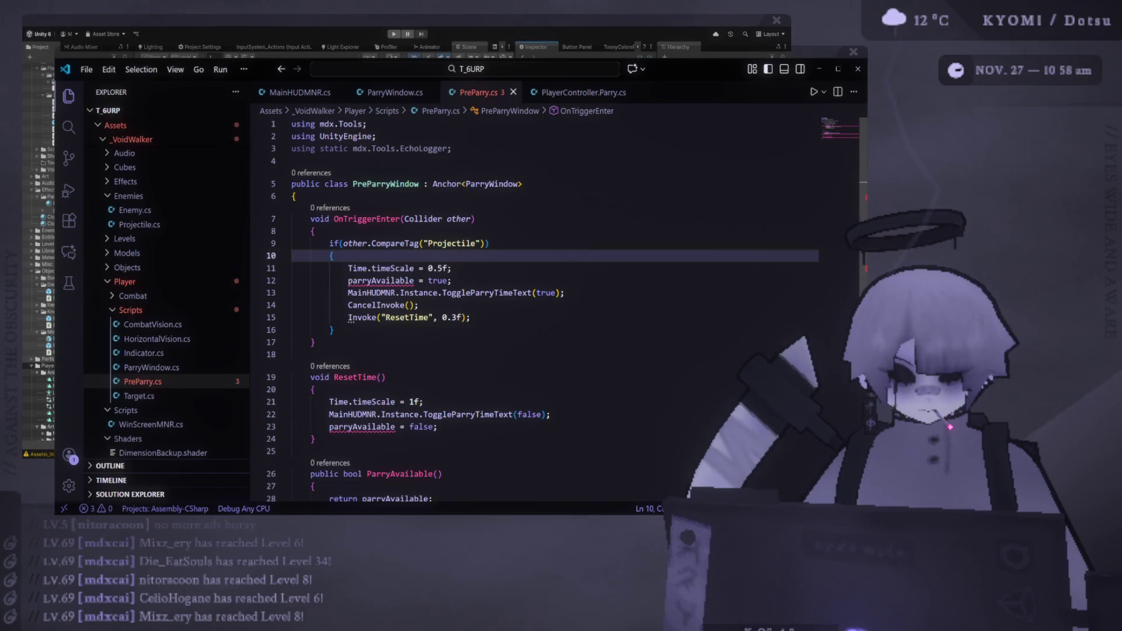
Step: Delete the parryAvailable = true line and the whole ParryAvailable method from PreParry.cs
left_click(443, 305)
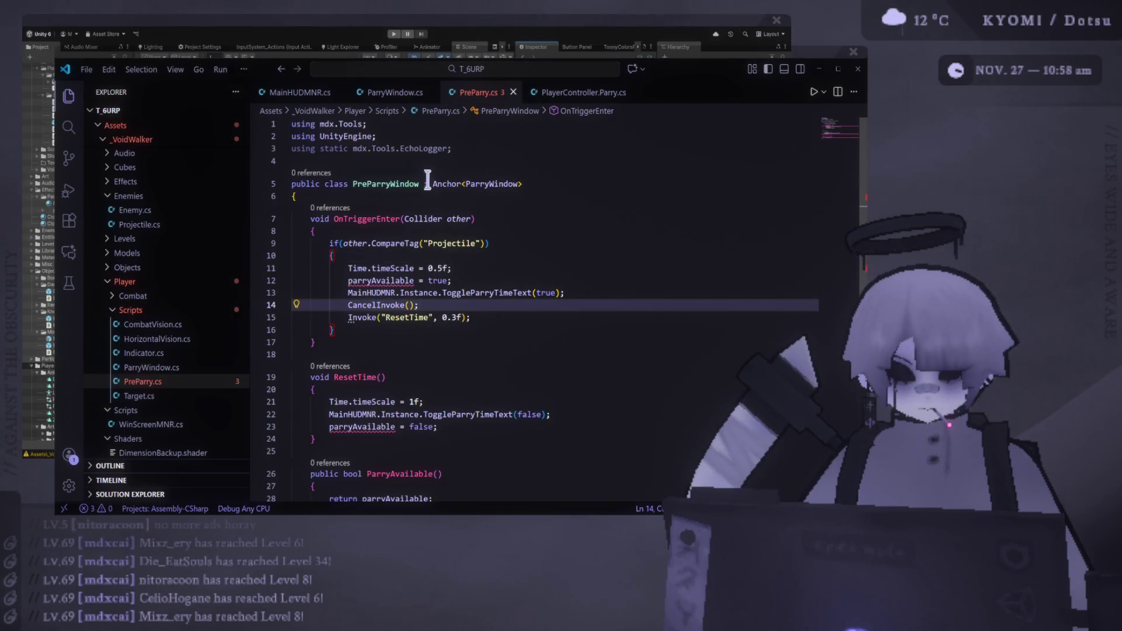
left_click(487, 278)
key("shift+Down")
key("shift+Up")
key("shift+Up")
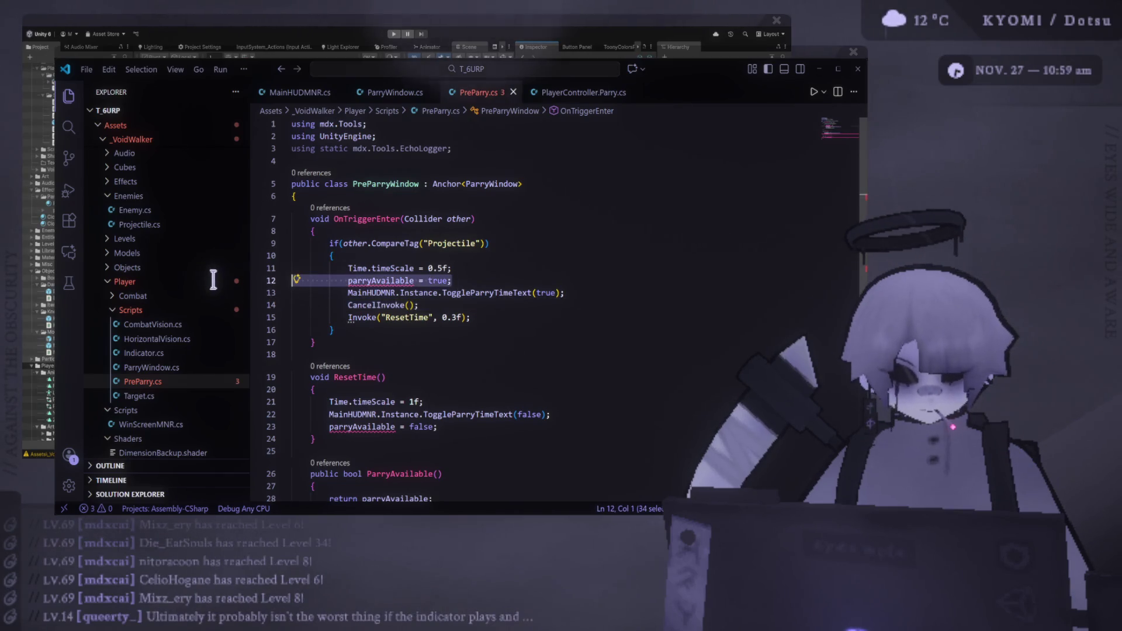
key("BackSpace")
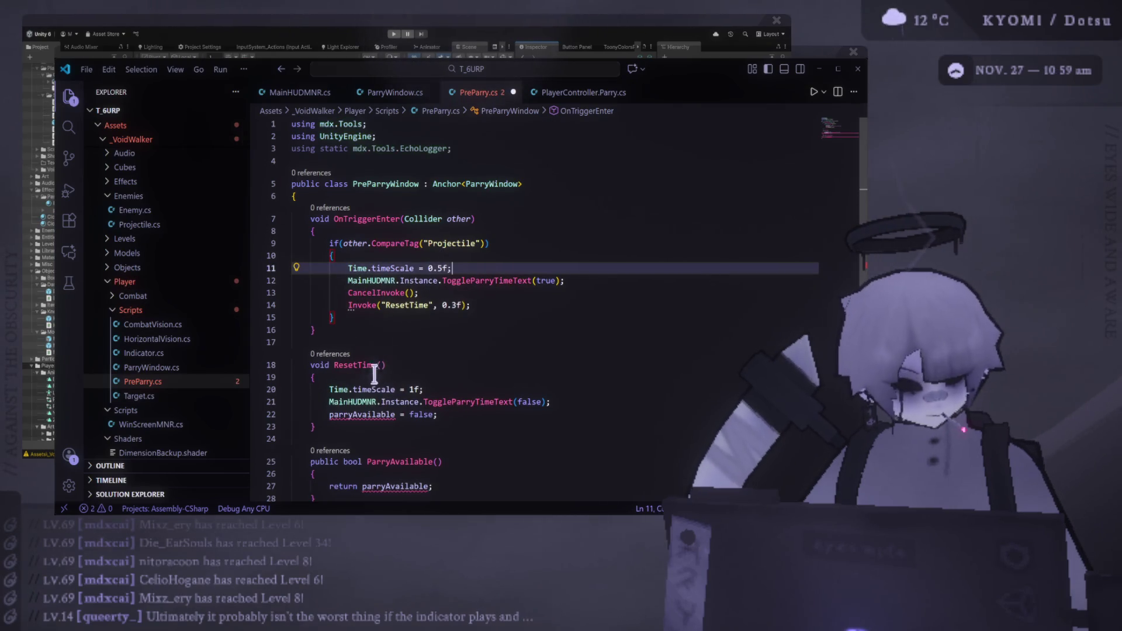
scroll(351, 435, "down", 1)
left_click_drag(343, 443, 263, 412)
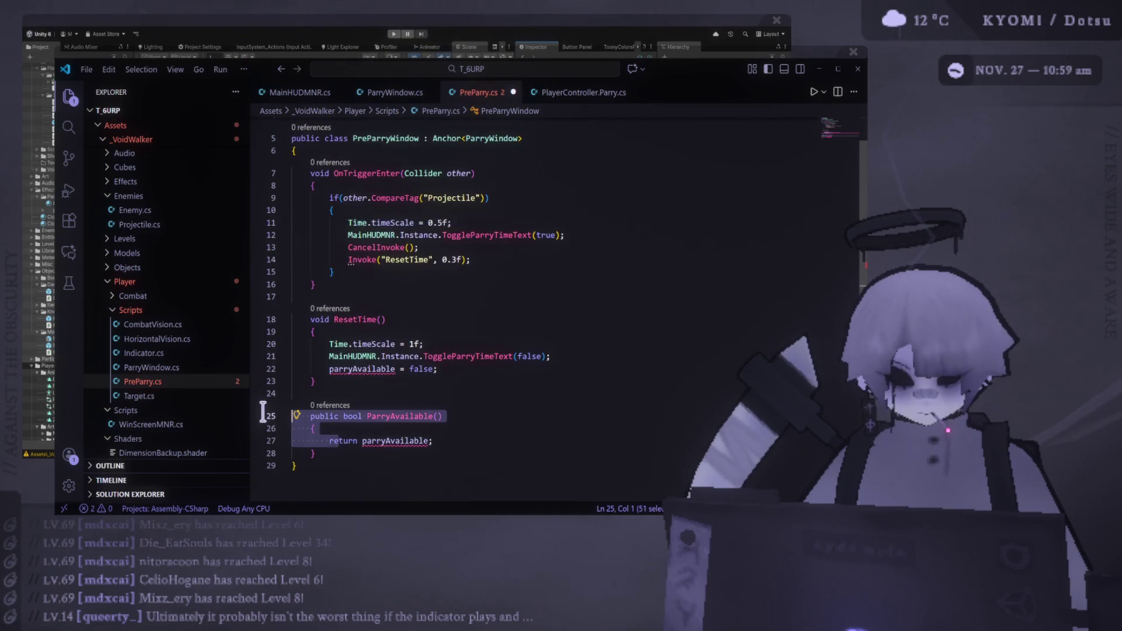
left_click(357, 451)
left_click_drag(358, 454, 253, 408)
key("BackSpace")
key("BackSpace")
key("BackSpace")
Step: Comment out the ResetTime method, timeScale slowdown, CancelInvoke and Invoke lines, and save
left_click_drag(336, 381, 256, 312)
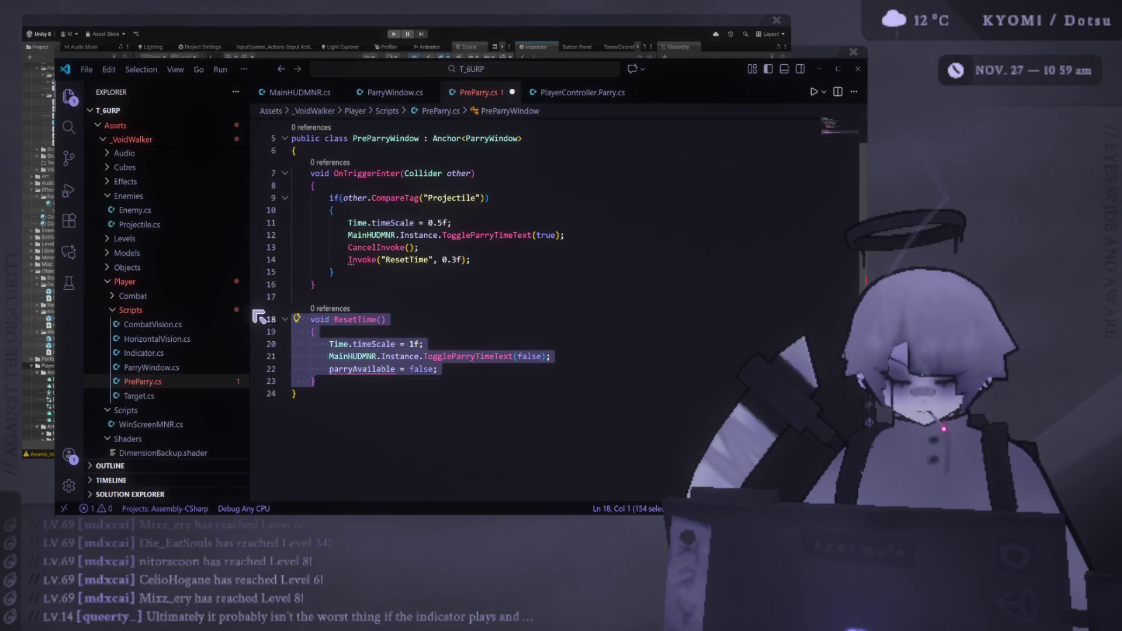
key("ctrl+slash")
left_click(350, 214)
left_click(349, 223)
key("ctrl+slash")
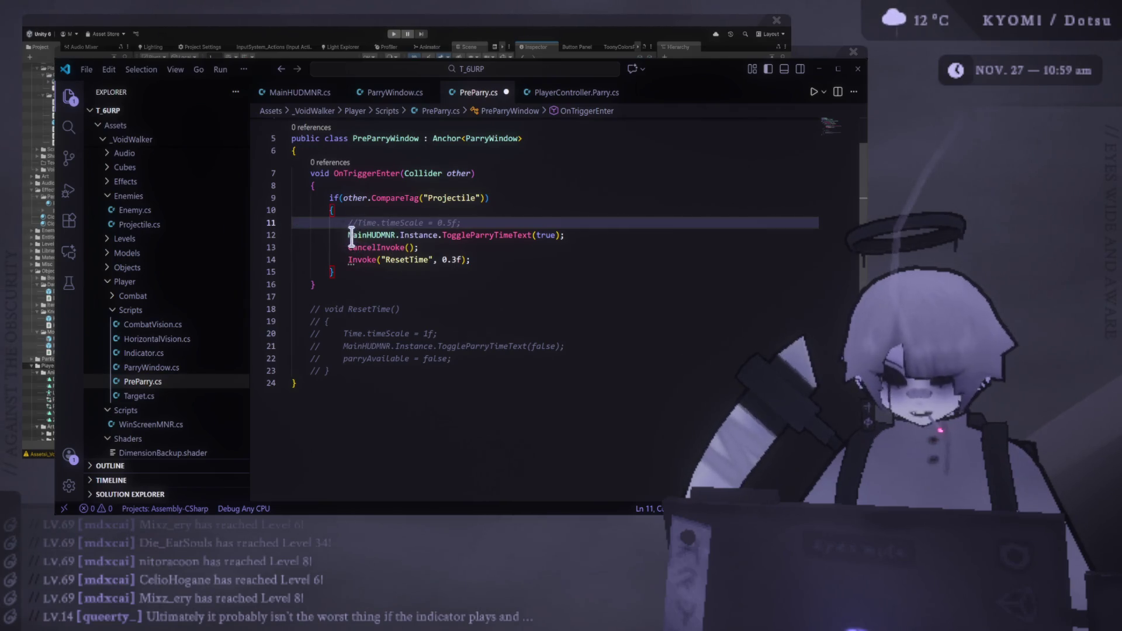
key("Down")
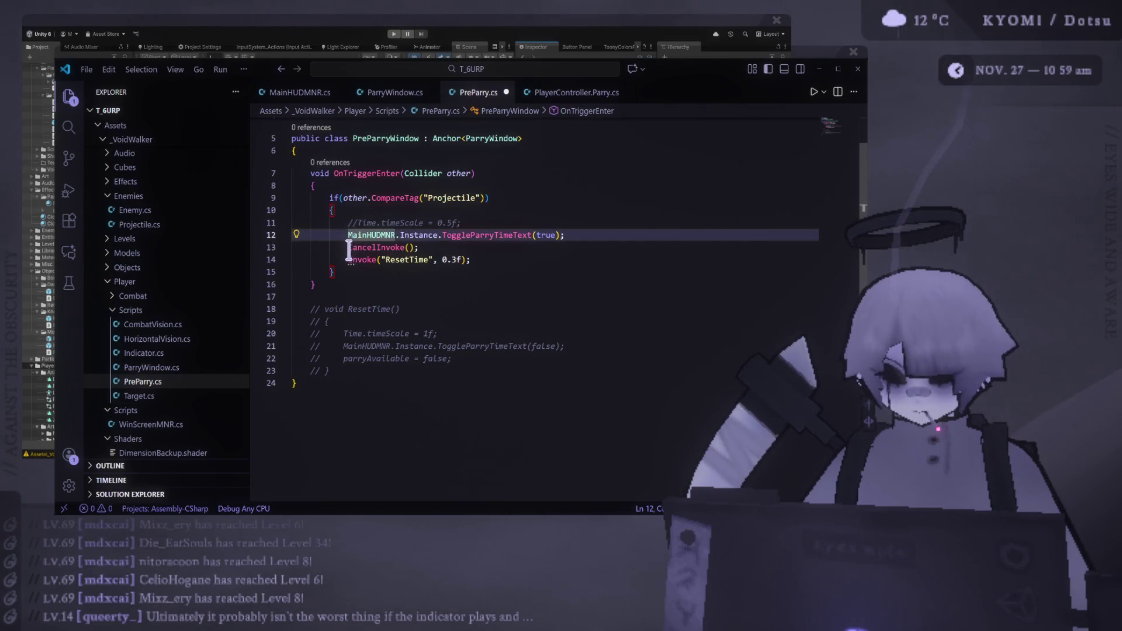
left_click(349, 250)
key("ctrl+slash")
key("Down")
key("ctrl+slash")
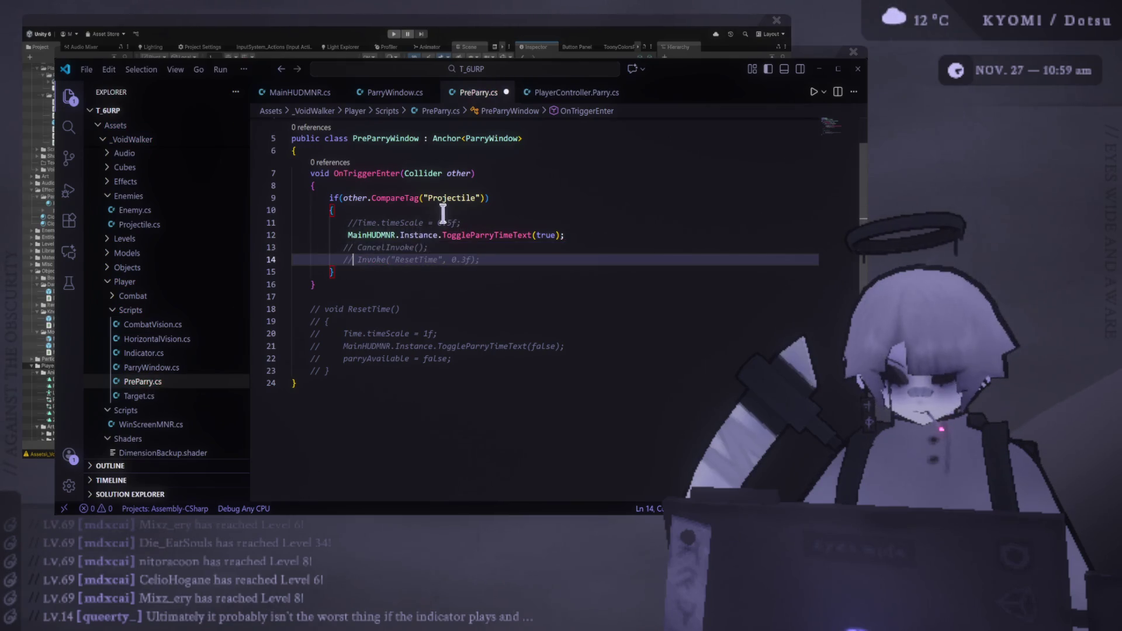
key("ctrl+s")
Step: Change the HUD call to TogglePreParryText(true) and save PreParry.cs
scroll(437, 219, "up", 2)
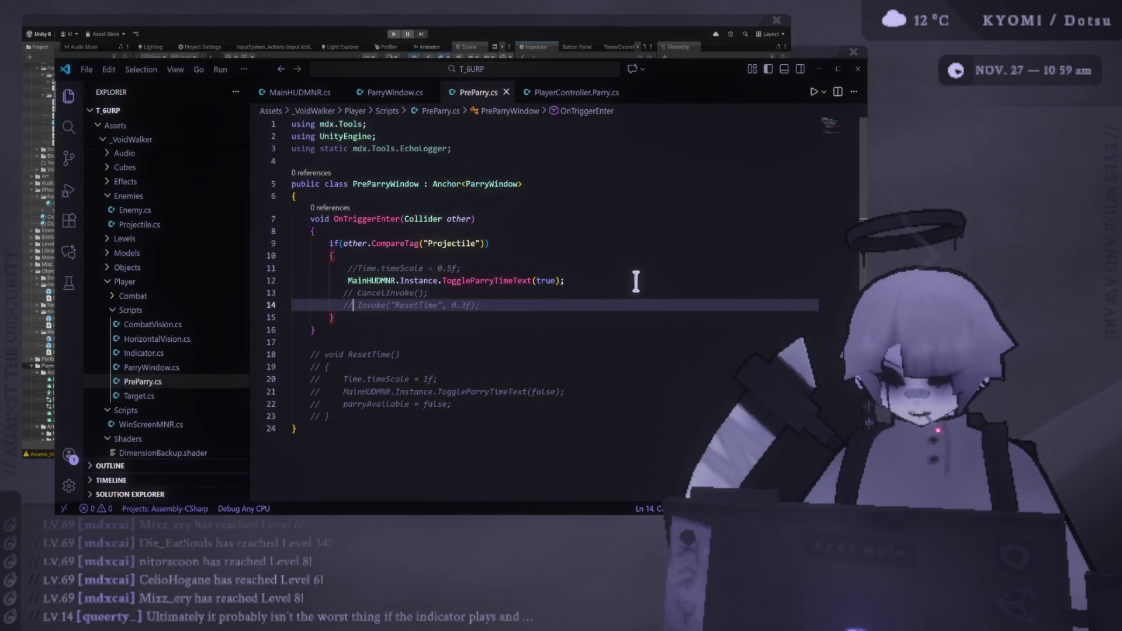
left_click(619, 275)
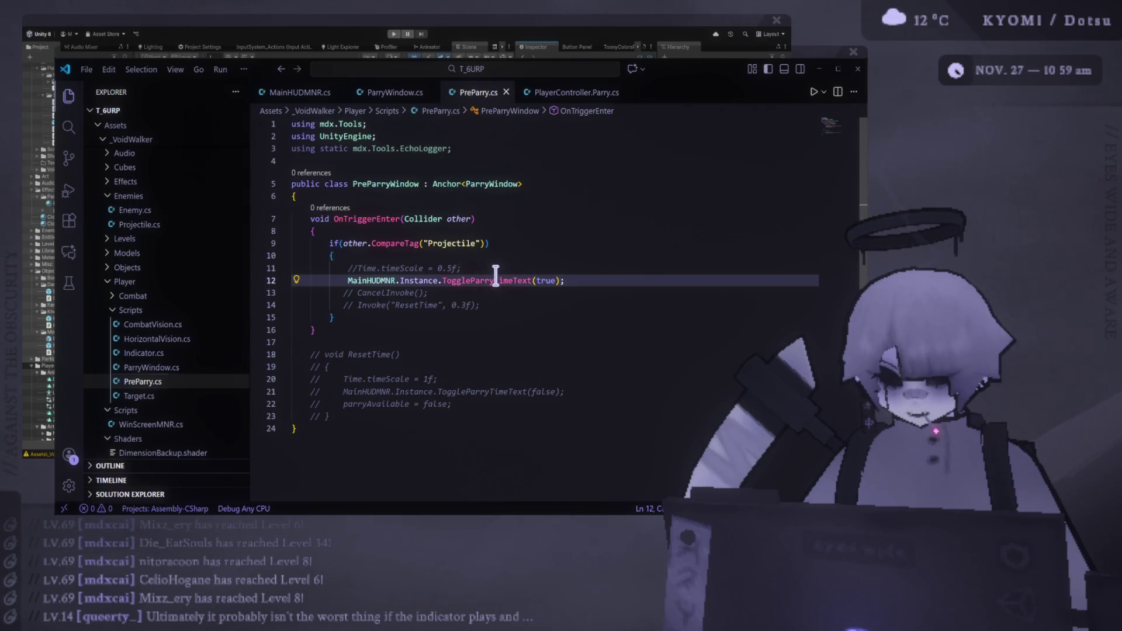
left_click(473, 280)
double_click(499, 281)
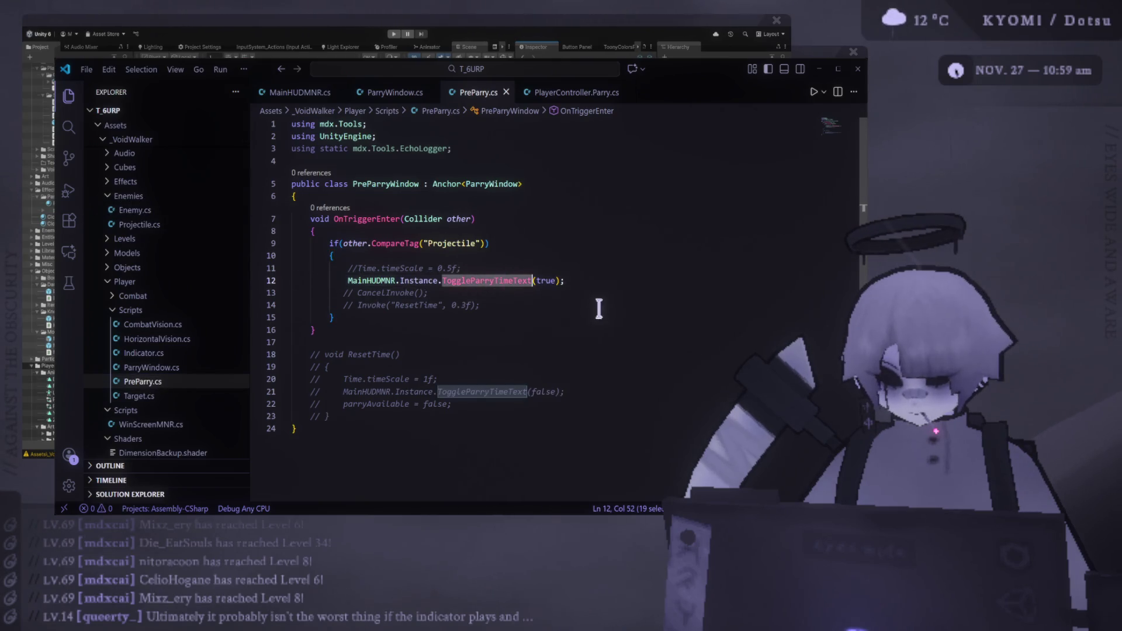
type("Toggle")
type("PreParry")
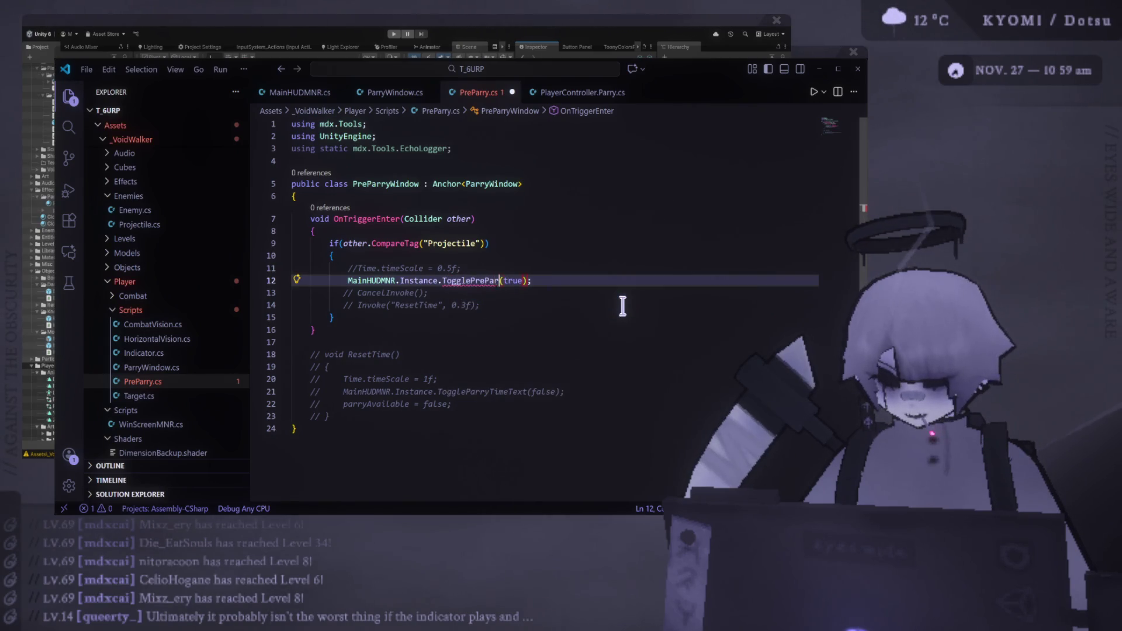
type("Text")
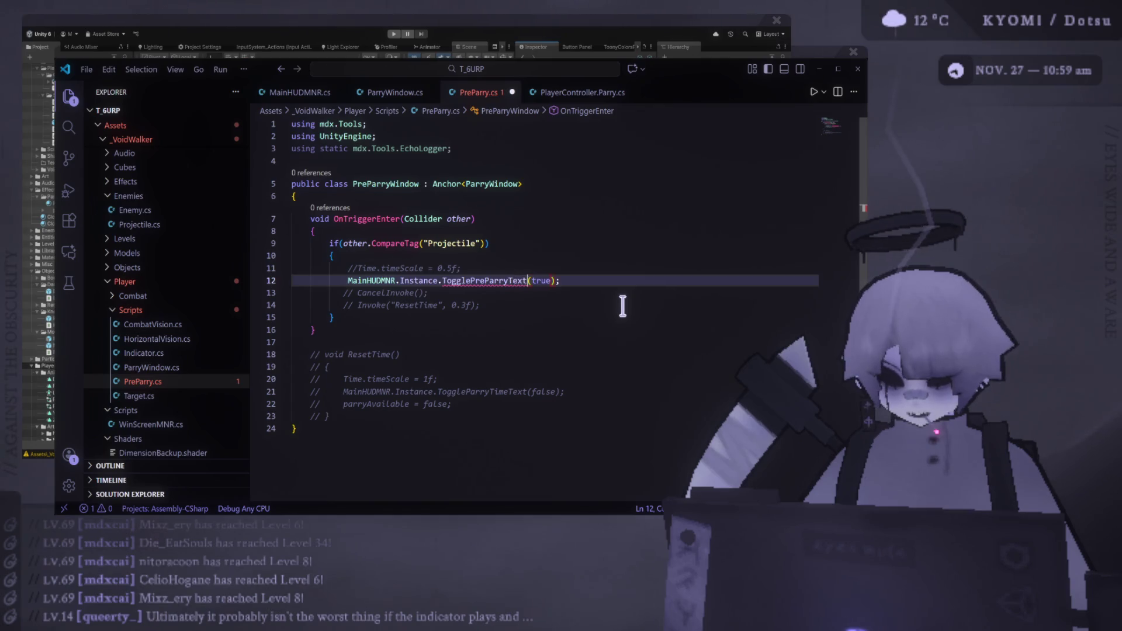
left_click(607, 266)
left_click(628, 292)
key("ctrl+s")
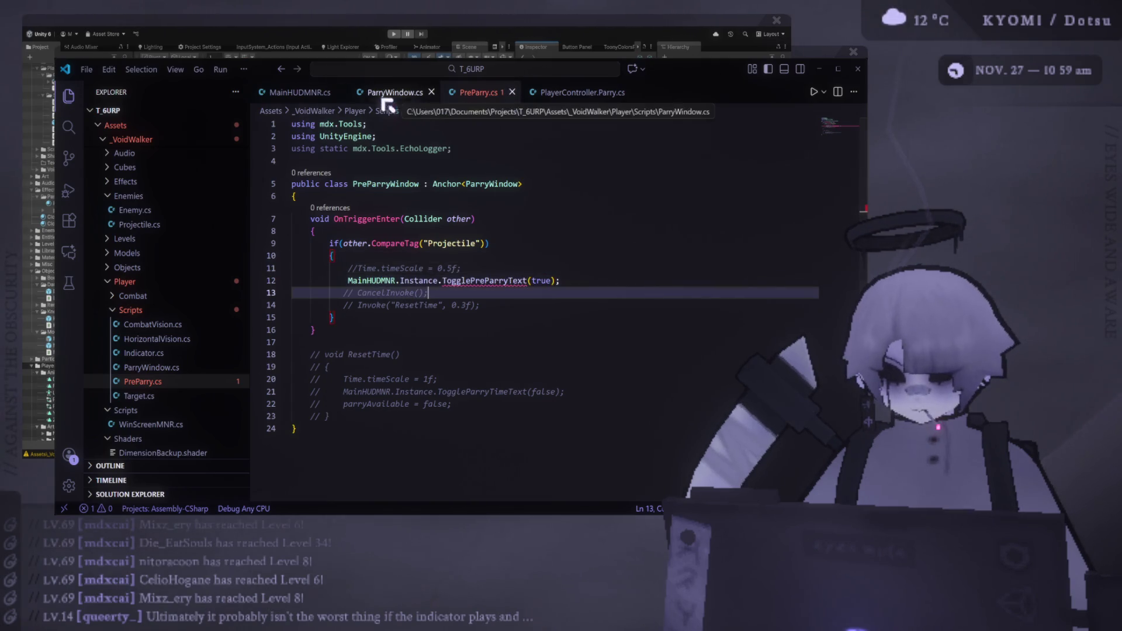
Step: Paste a copy of the ToggleParryTimeText method below the original in MainHUDMNR.cs
left_click(300, 93)
scroll(368, 310, "up", 5)
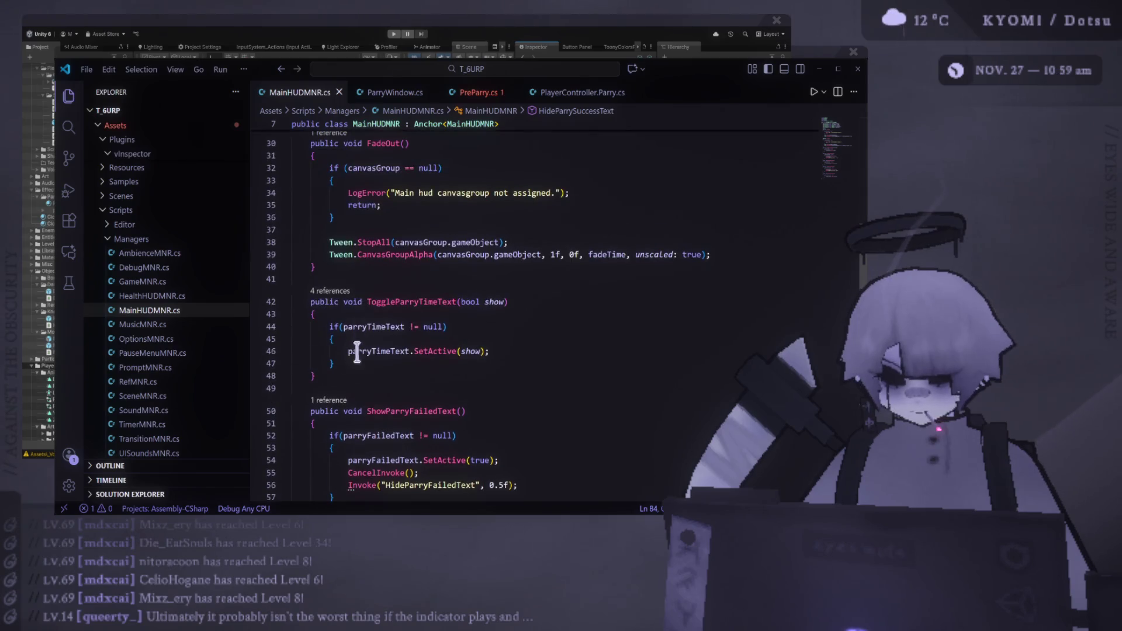
left_click_drag(341, 387, 240, 296)
key("ctrl+c")
left_click(371, 375)
key("Return")
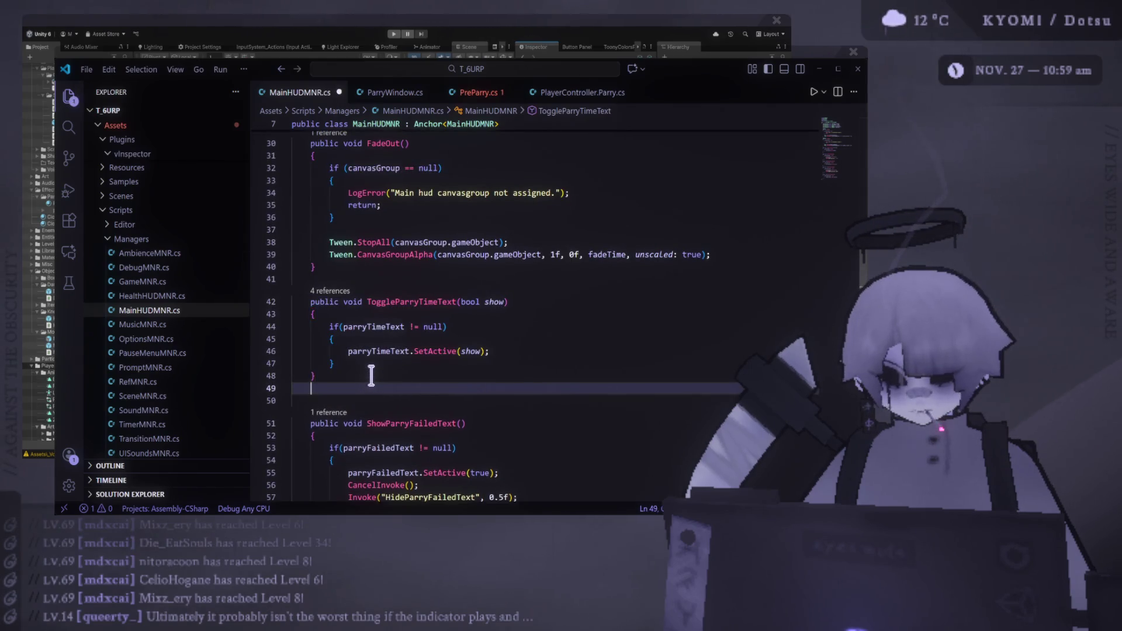
key("ctrl+v")
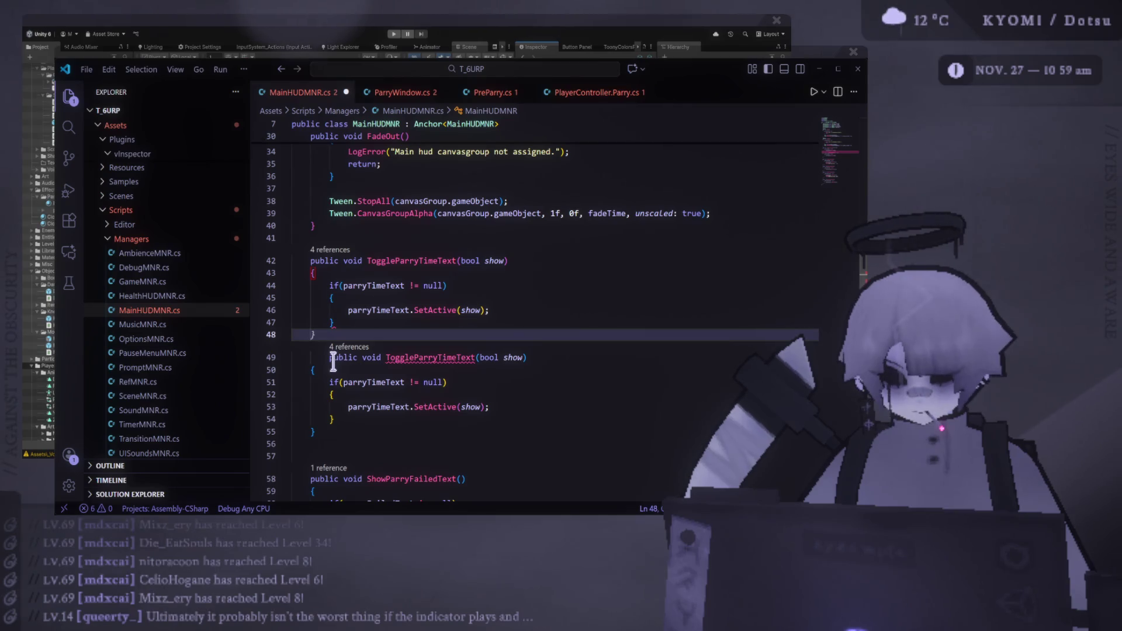
left_click(340, 357)
left_click(353, 333)
key("Return")
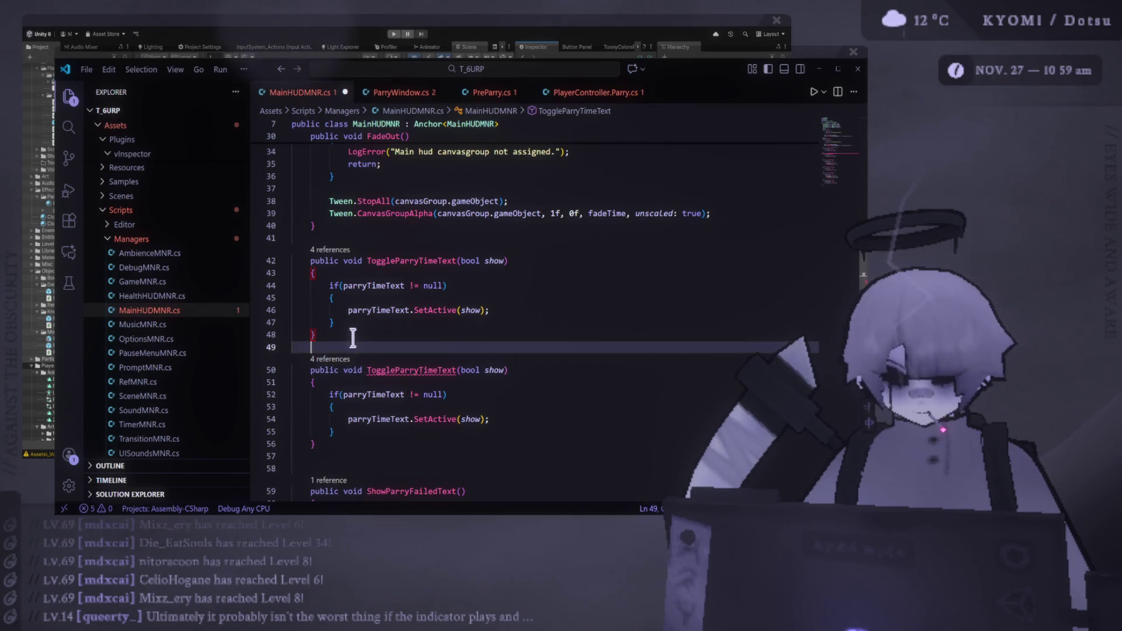
Step: Rename the copy to TogglePreParryText, save, and cross-check PreParry.cs and ParryWindow.cs
double_click(390, 372)
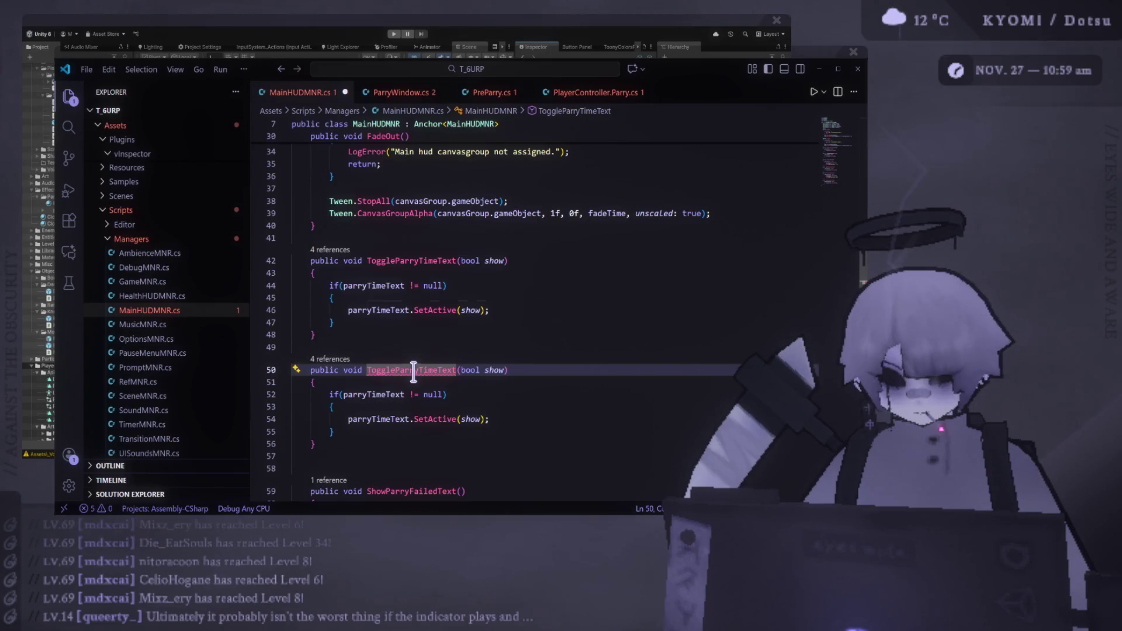
left_click(395, 371)
type("Pre")
left_click(455, 370)
key("BackSpace")
key("BackSpace")
key("BackSpace")
key("Up")
key("ctrl+s")
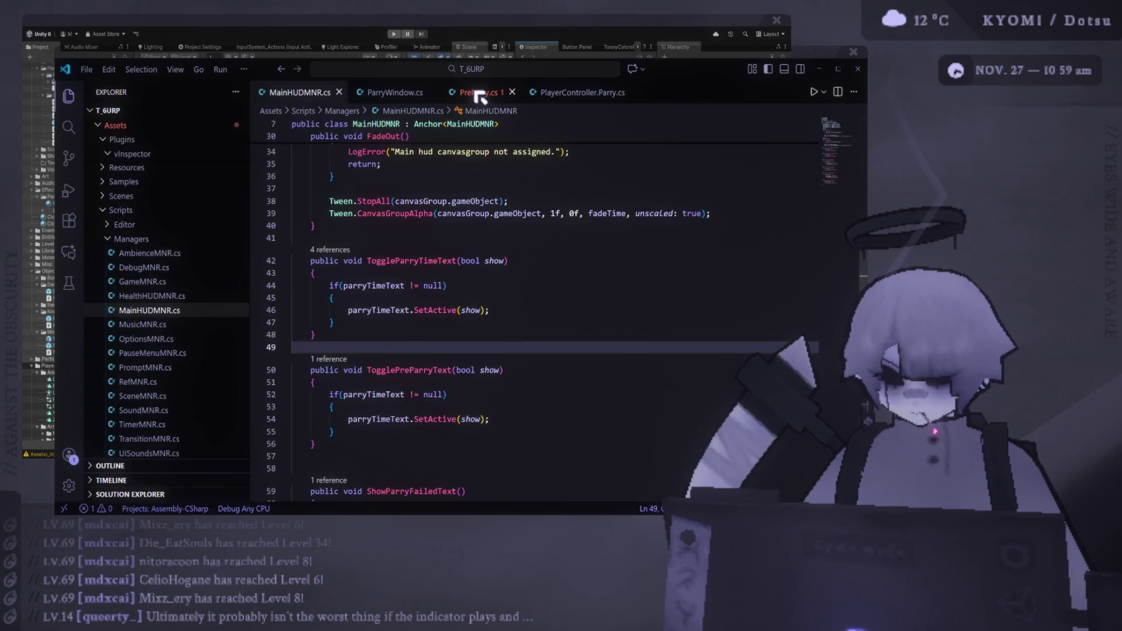
left_click(478, 93)
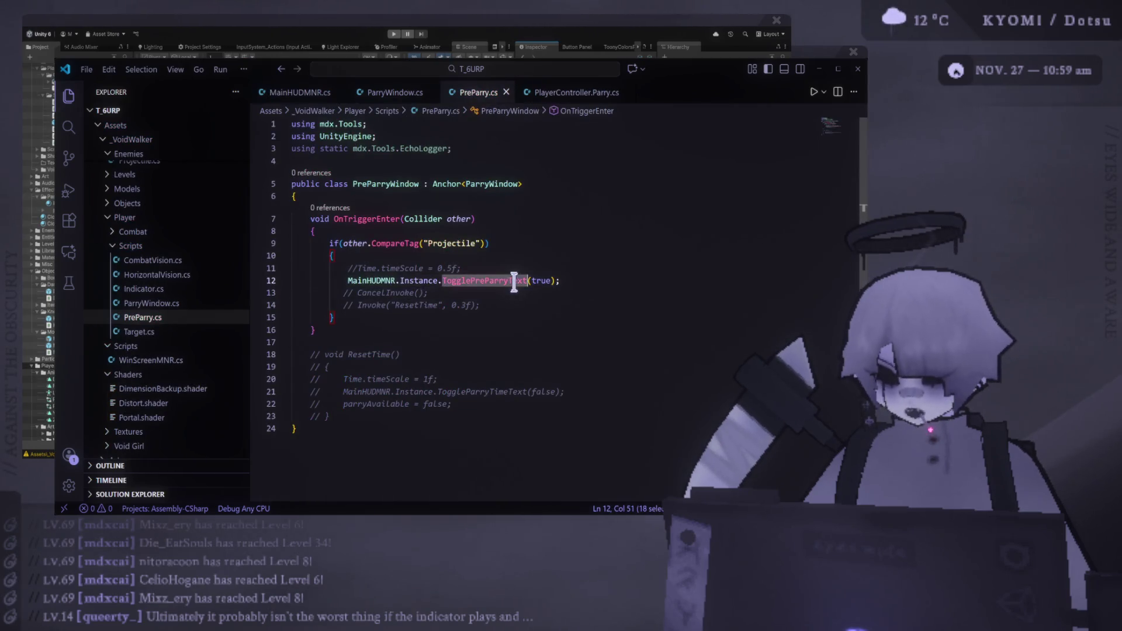
left_click(395, 92)
scroll(426, 245, "down", 3)
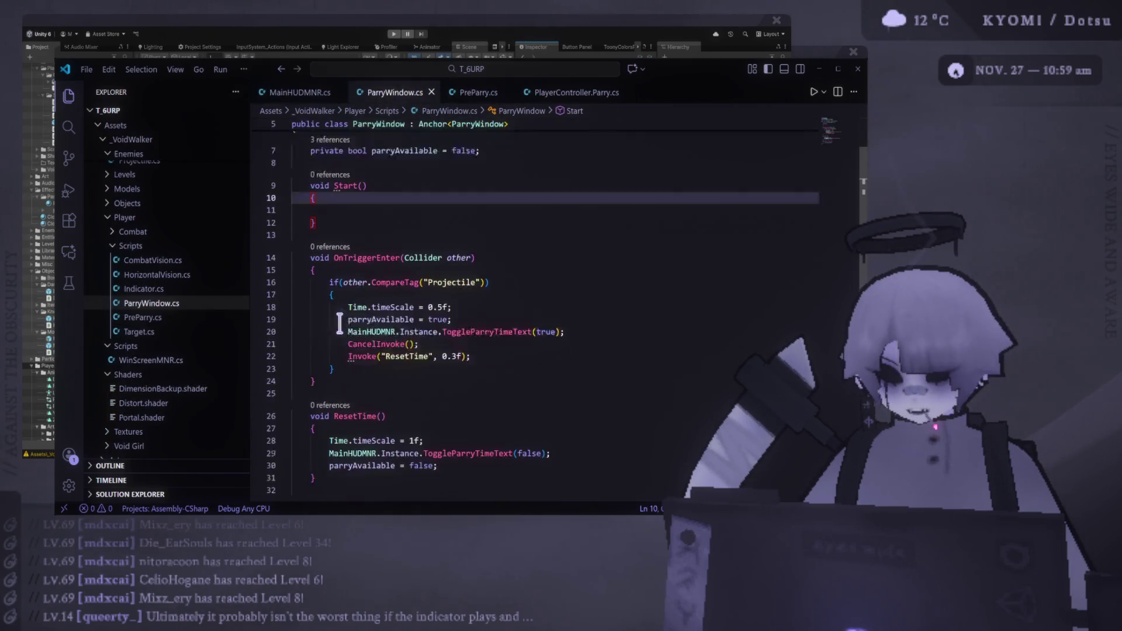
left_click(302, 93)
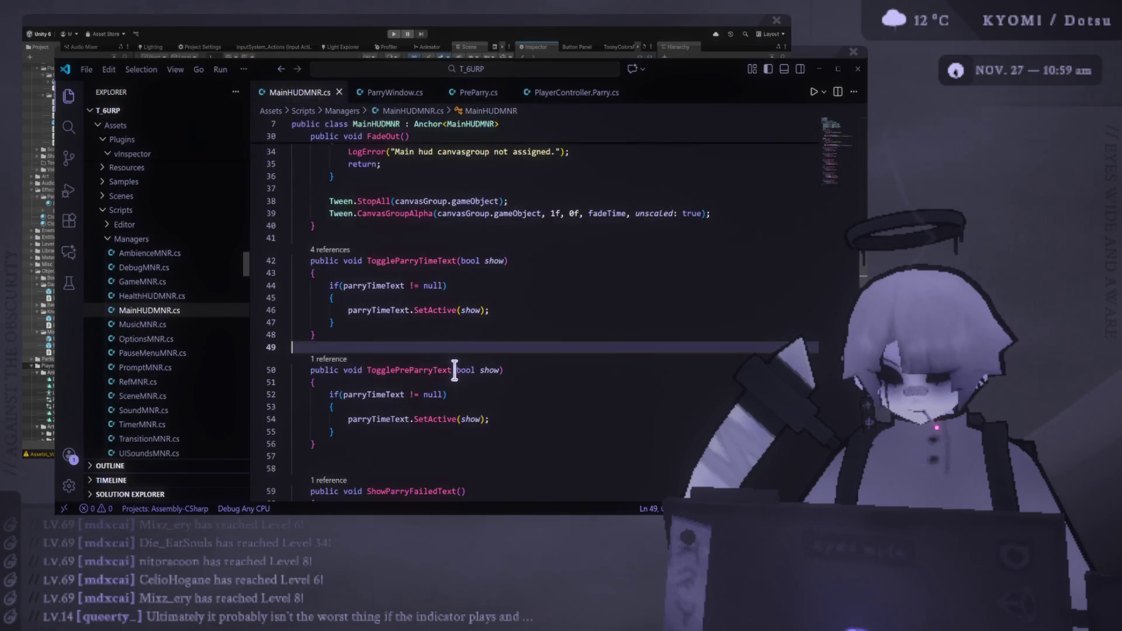
Step: Replace parryTimeText with preParryText in the new method's null check and SetActive call
left_click(386, 394)
scroll(377, 393, "up", 7)
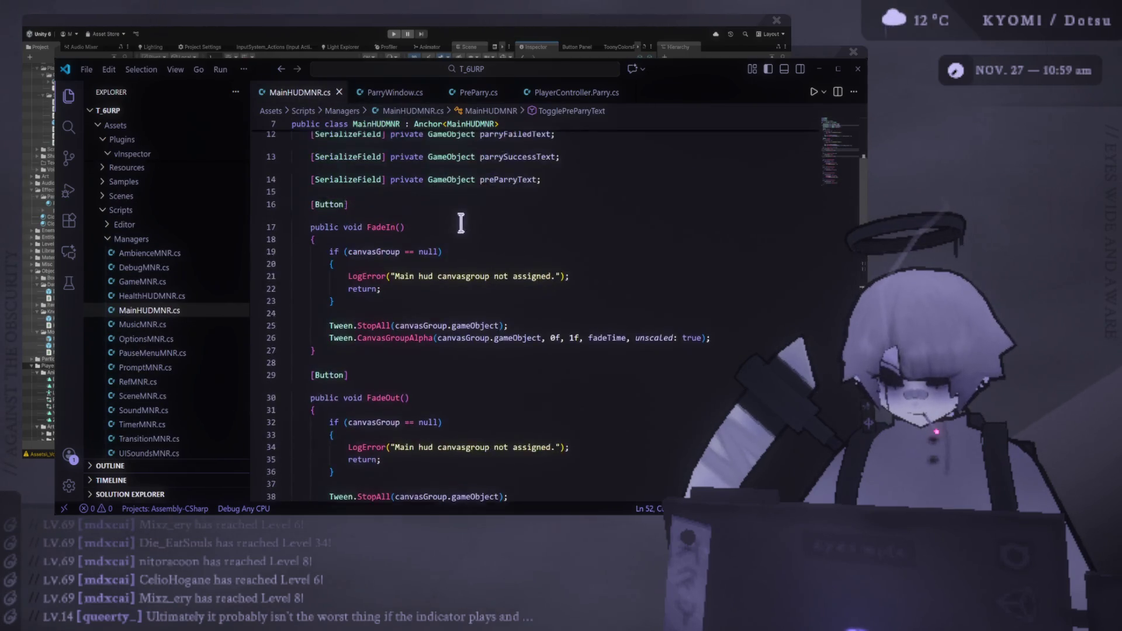
scroll(461, 223, "up", 2)
double_click(526, 225)
double_click(513, 293)
key("ctrl+c")
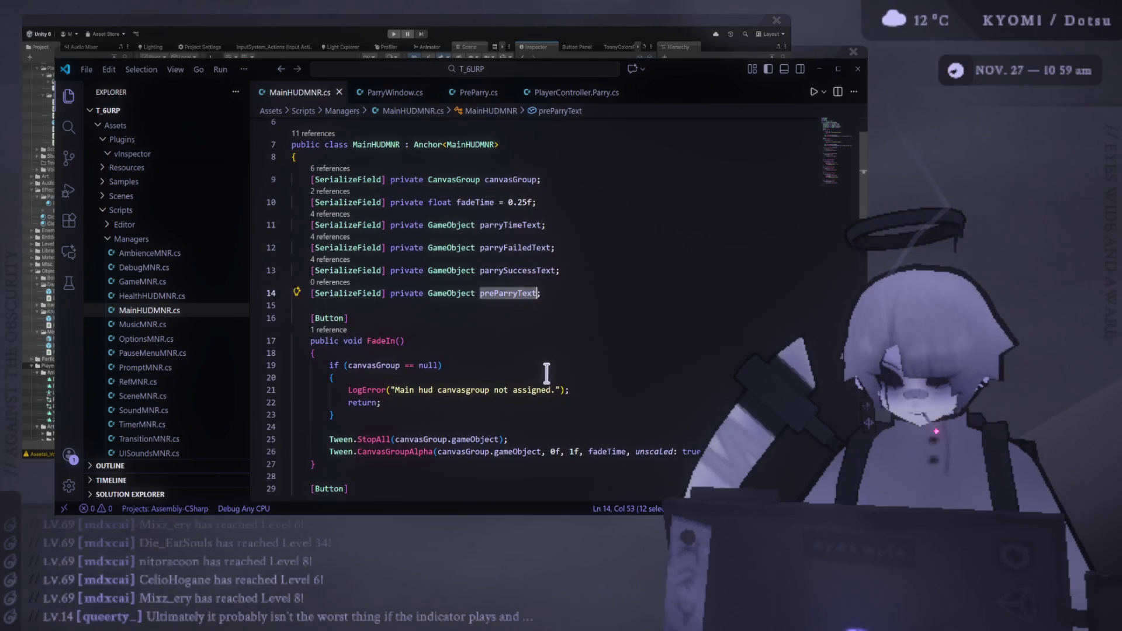
scroll(547, 372, "down", 8)
scroll(376, 334, "down", 1)
double_click(386, 372)
key("ctrl+v")
double_click(380, 396)
key("ctrl+v")
left_click(538, 422)
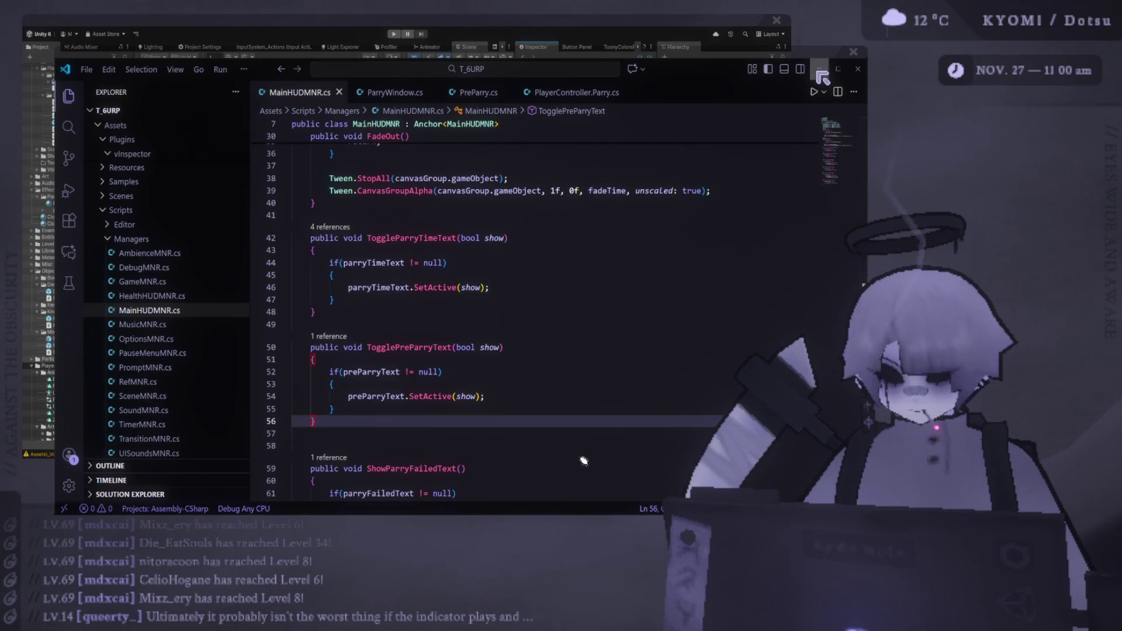
left_click(768, 620)
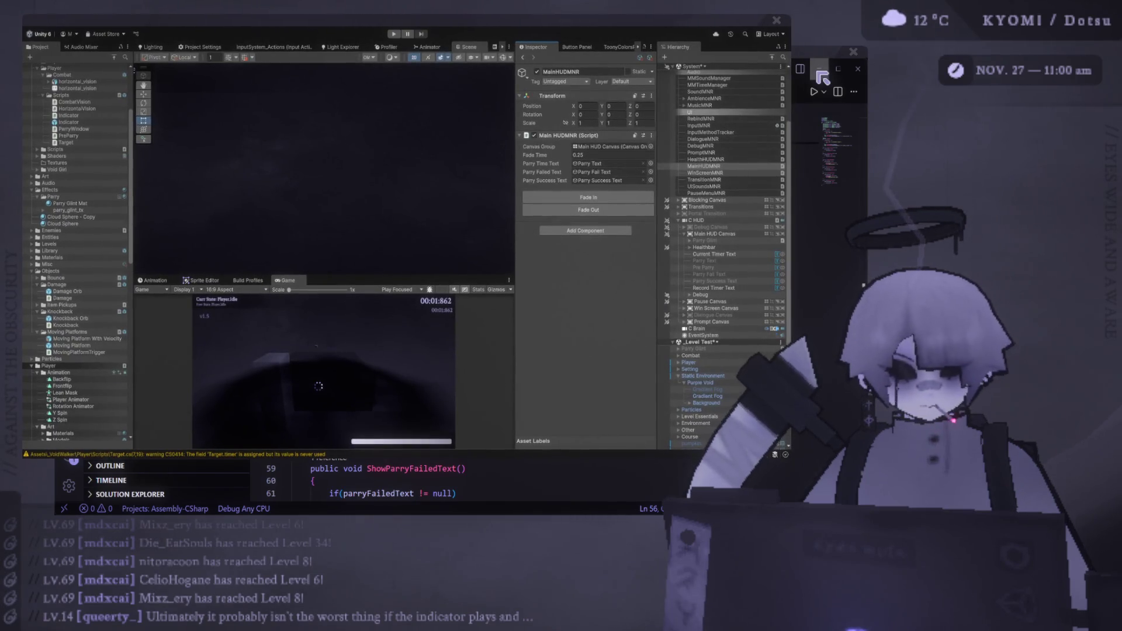
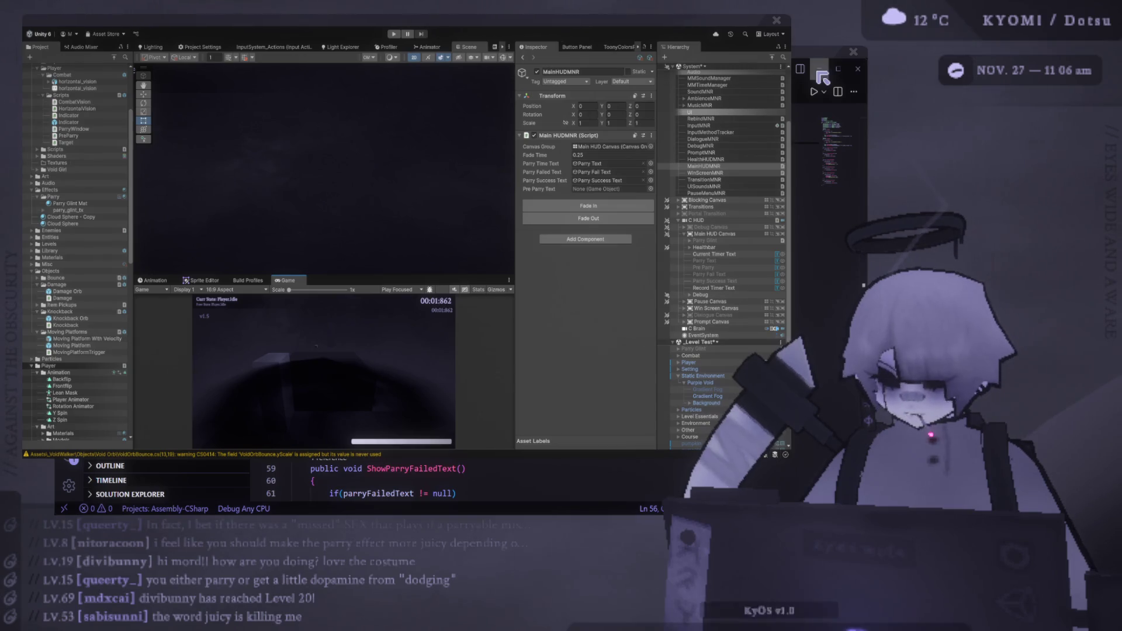
Step: Bring the MainHUDMNR.cs script in the VS Code window in front of Unity
left_click(860, 72)
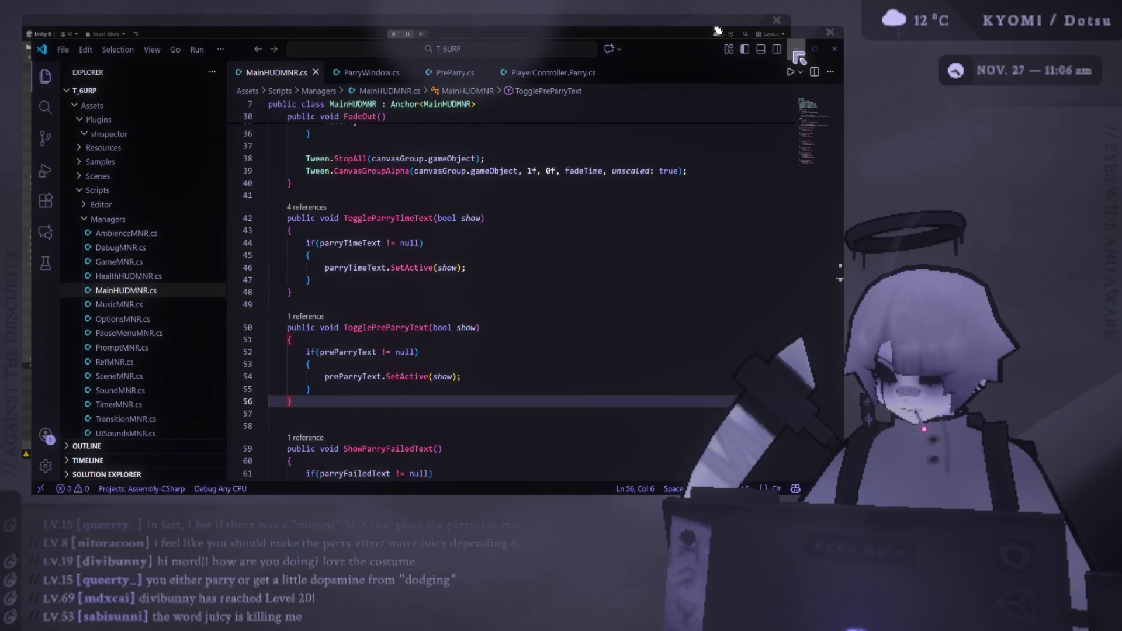
left_click(697, 23)
left_click_drag(697, 23, 682, 18)
left_click(789, 40)
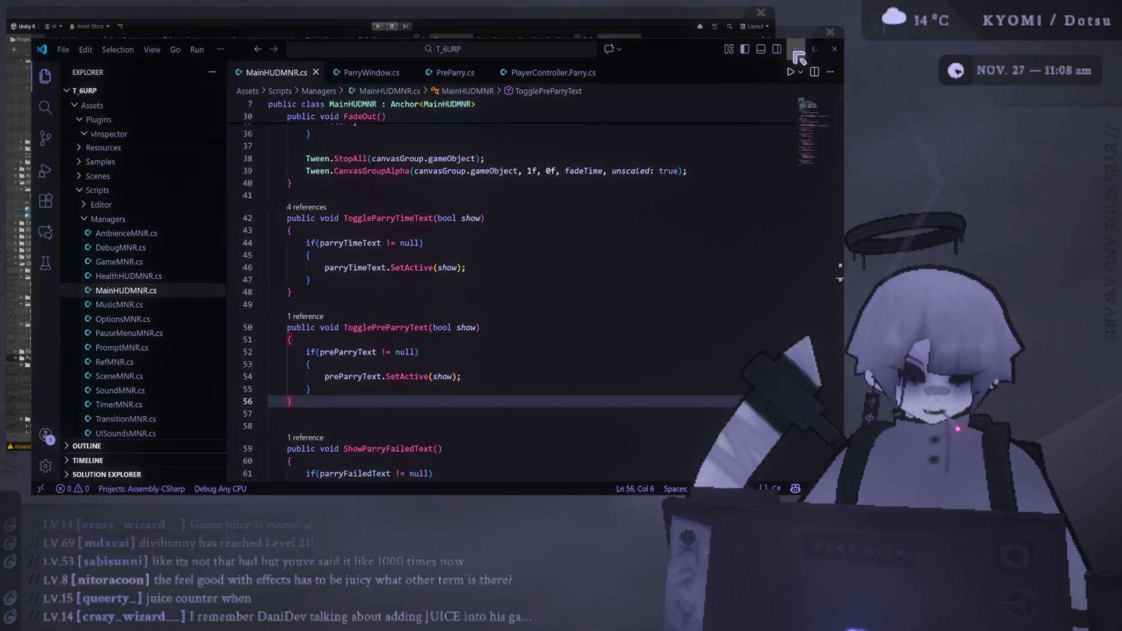
key("alt+Tab")
key("alt+Tab")
key("alt+Tab")
key("alt+Tab")
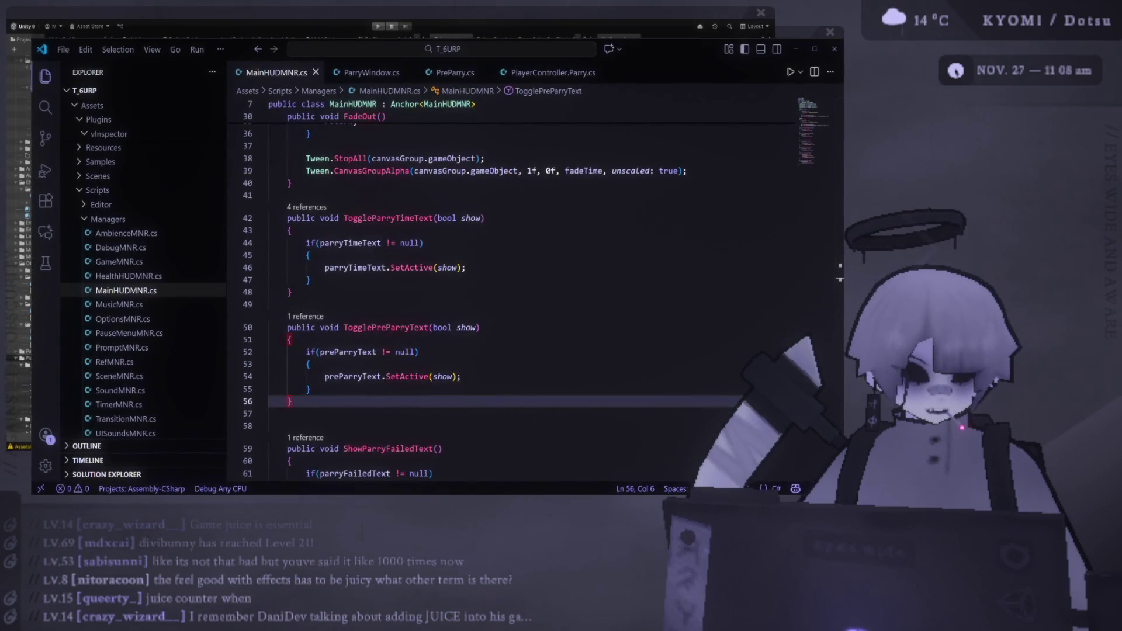
key("alt+Tab")
key("alt+Tab")
key("alt+Tab")
key("alt+Tab")
key("alt+Tab")
key("alt+Tab")
key("alt+Tab")
Step: Narrow the Inspector to widen the Scene and Game views, and shrink the Scene view to enlarge the Game view
left_click_drag(424, 293, 424, 293)
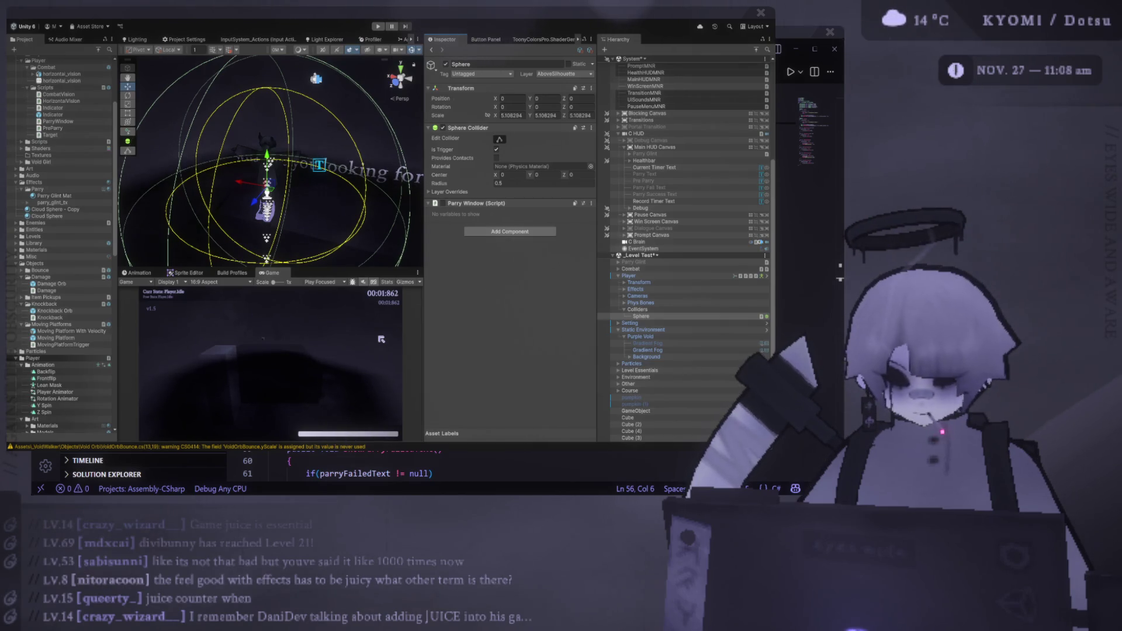
left_click_drag(425, 144, 473, 144)
left_click_drag(386, 268, 369, 213)
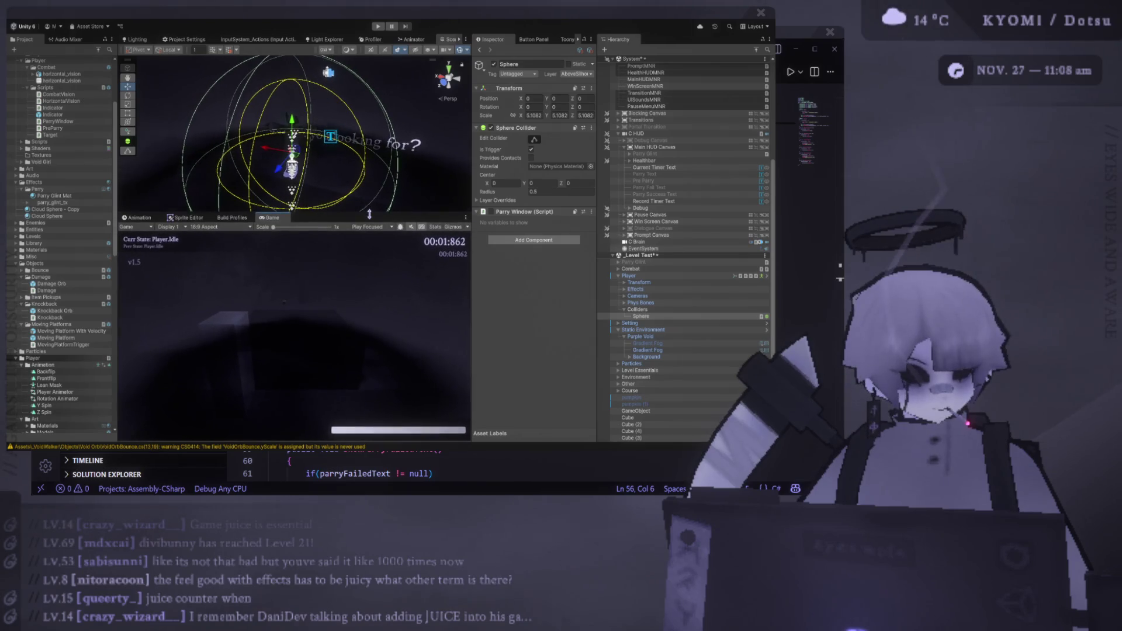